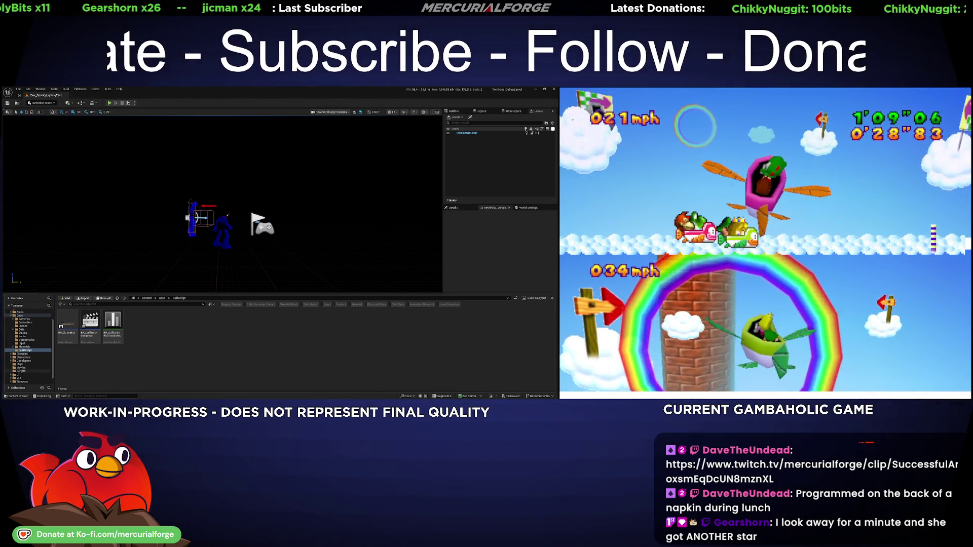
# Open the Maps folder of level assets in the Content Browser
pyautogui.click(21, 379)
# Load the Dev_Gym level, close the Content Drawer, and start Play-In-Editor with Alt+P
pyautogui.click(113, 329)
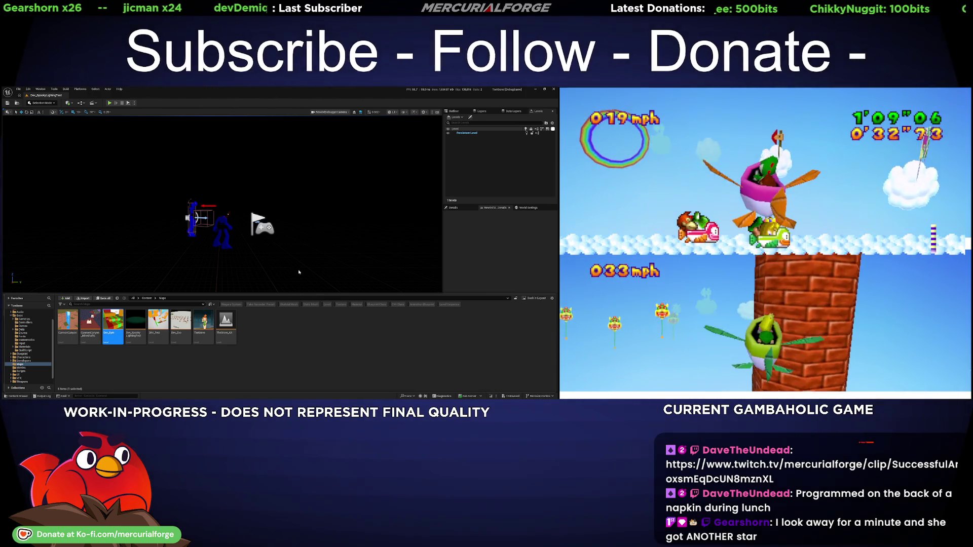
pyautogui.click(274, 278)
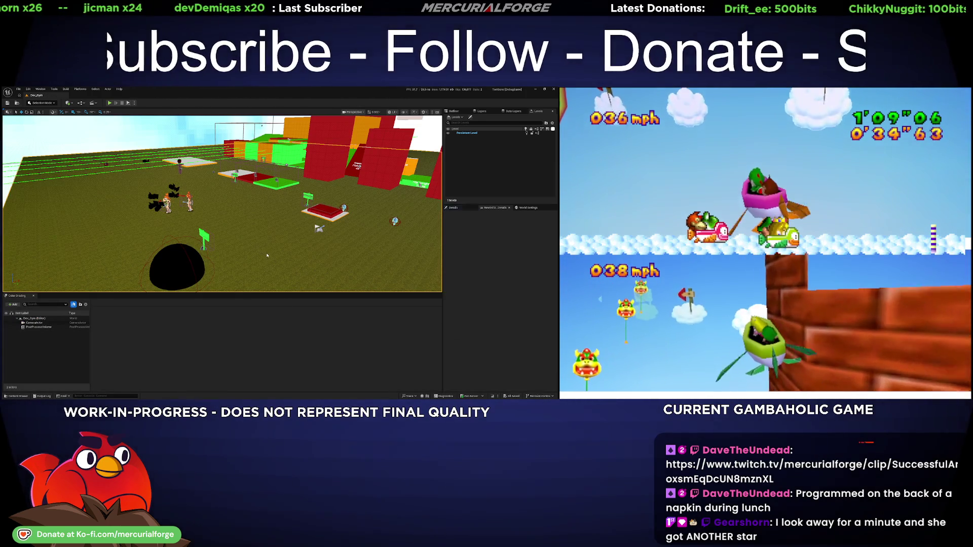
pyautogui.hotkey('alt', 'p')
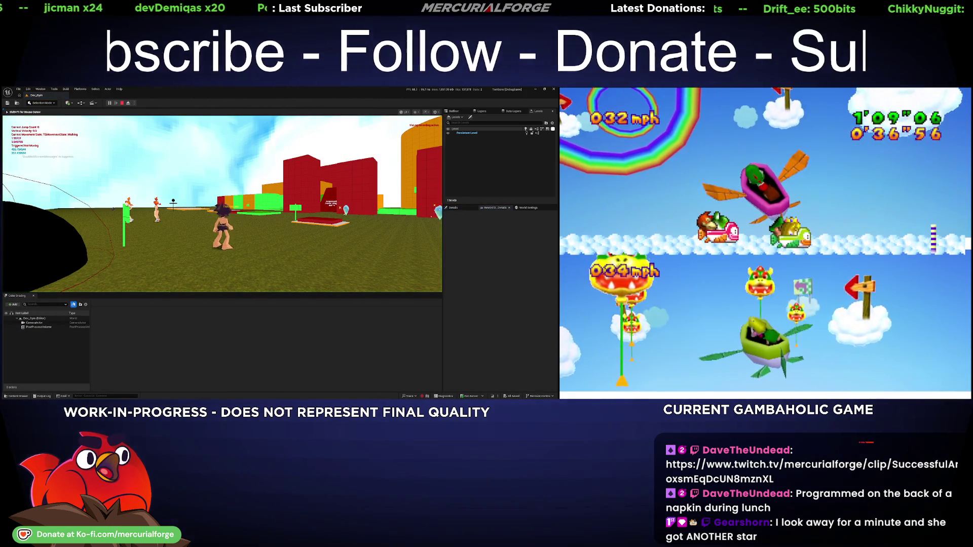
# Walk the character forward, testing repeated jumps and Ctrl ground-pound landings
pyautogui.press('w')
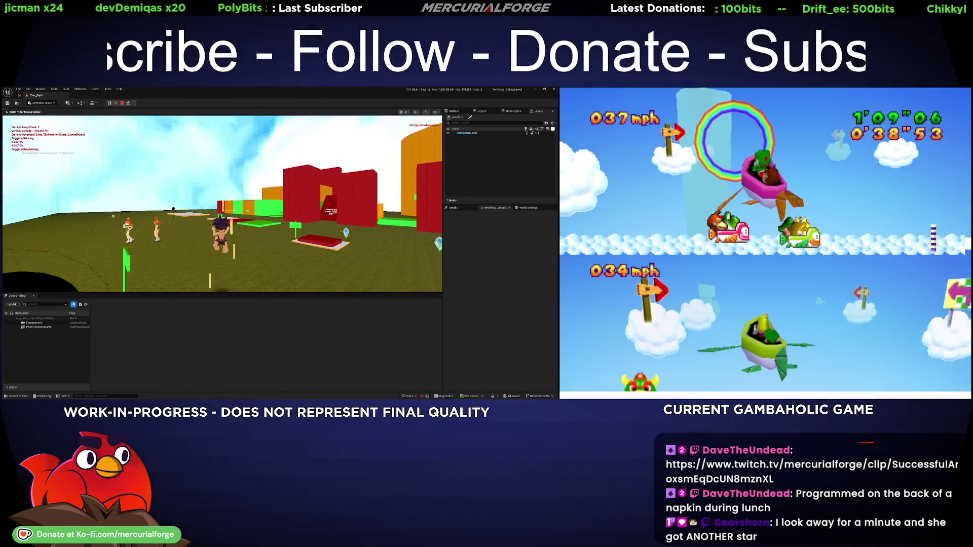
pyautogui.press('space')
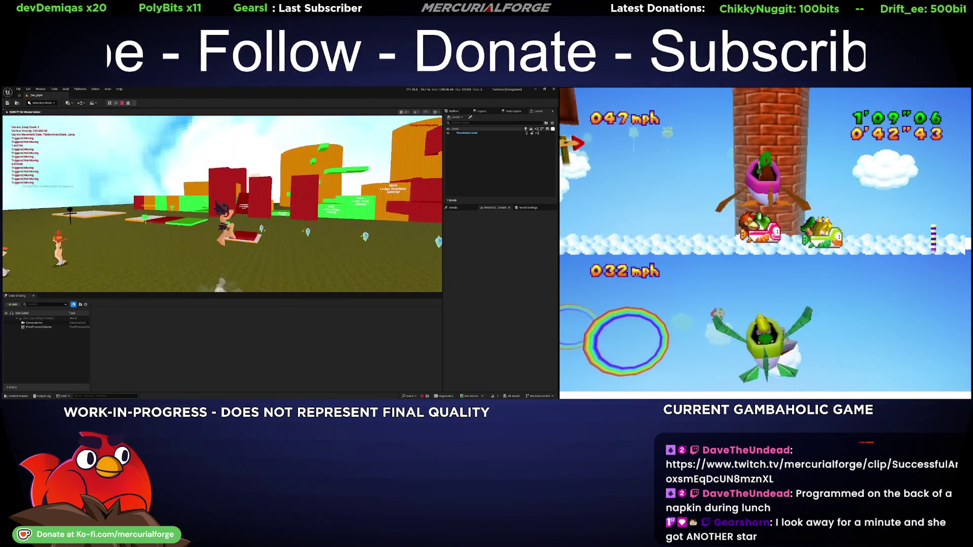
pyautogui.press('w')
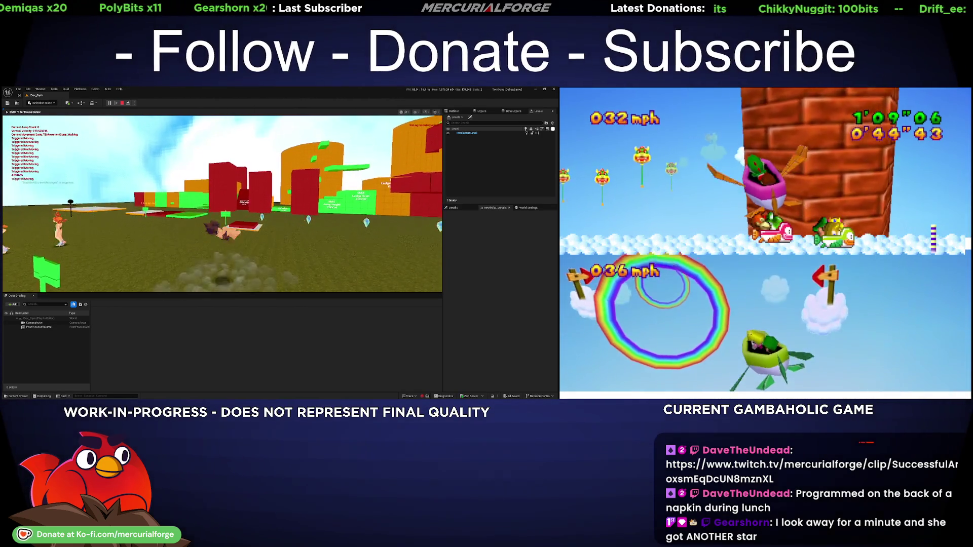
pyautogui.press('space')
pyautogui.press('ctrl')
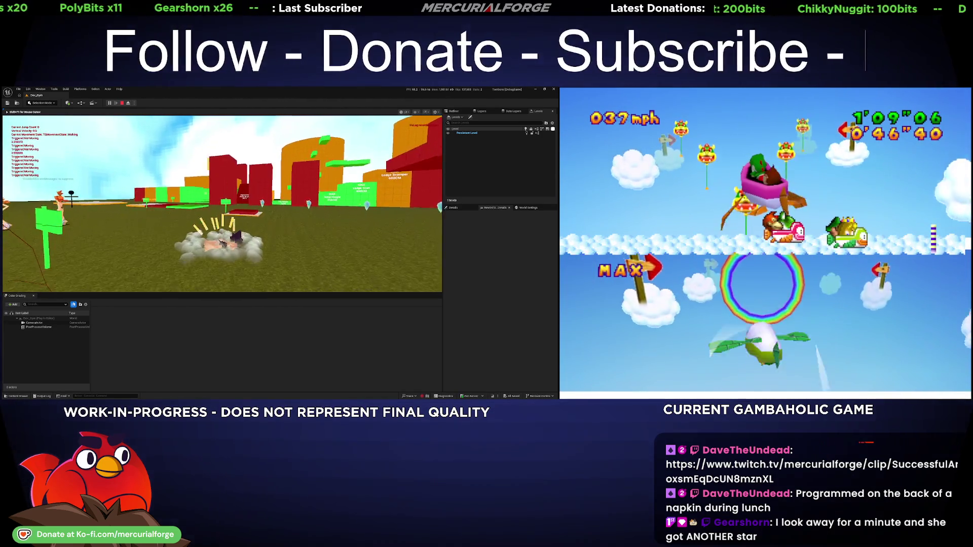
pyautogui.press('ctrl')
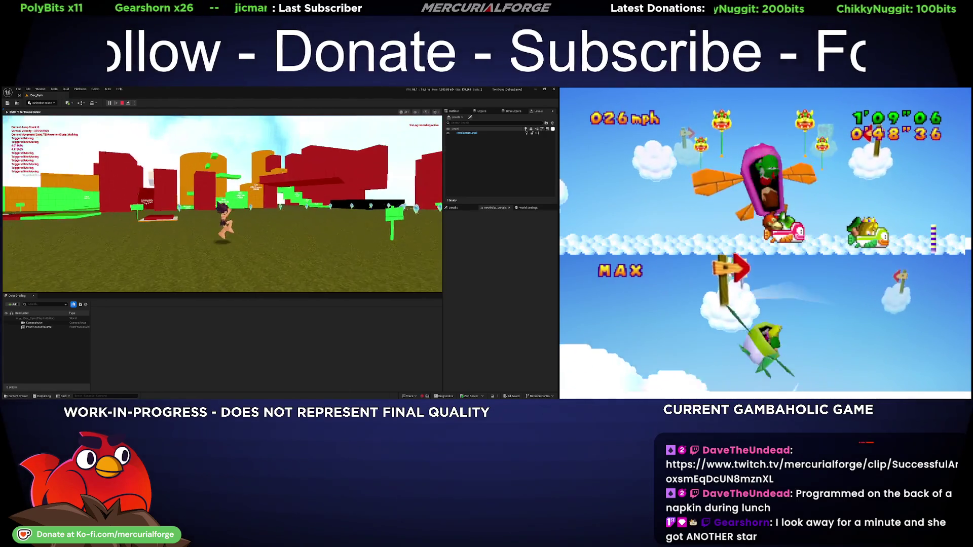
pyautogui.press('space')
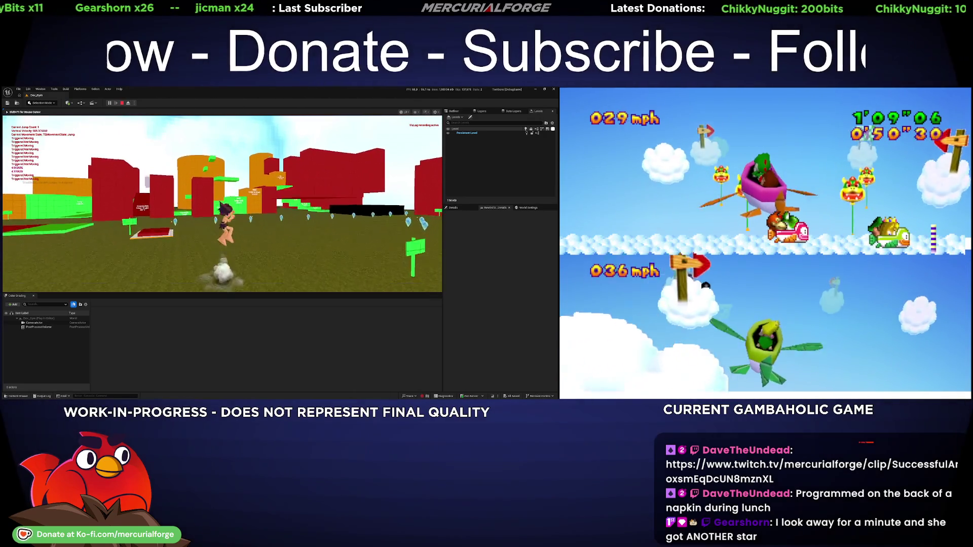
pyautogui.press('w')
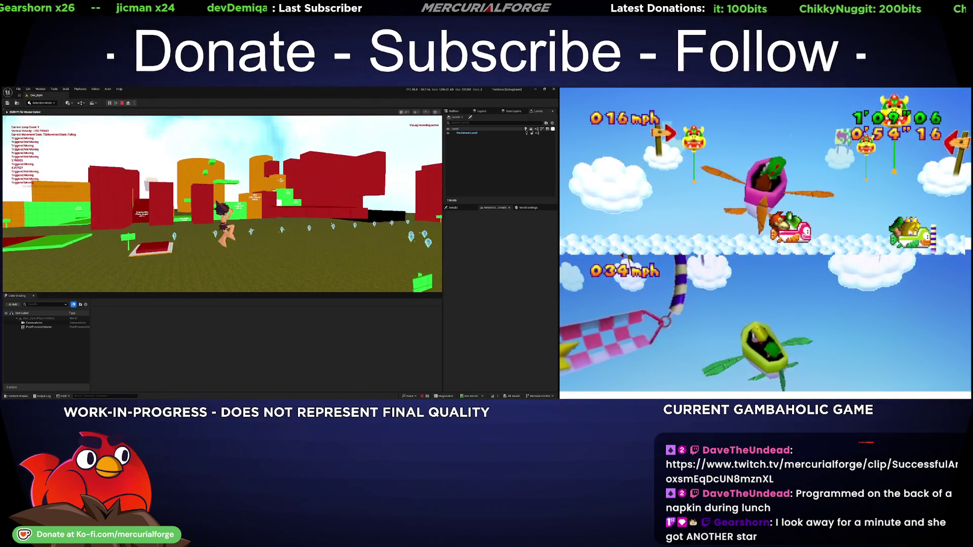
pyautogui.press('ctrl')
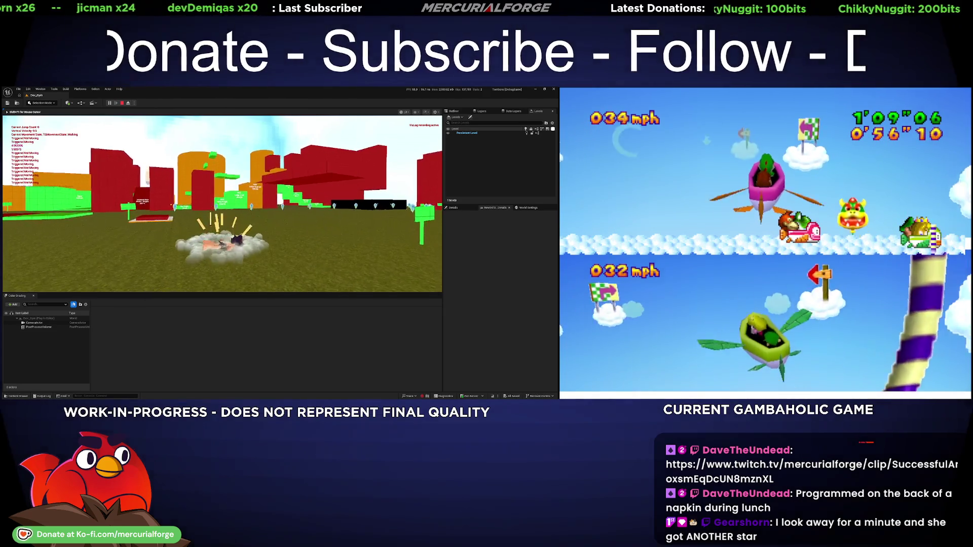
pyautogui.press('space')
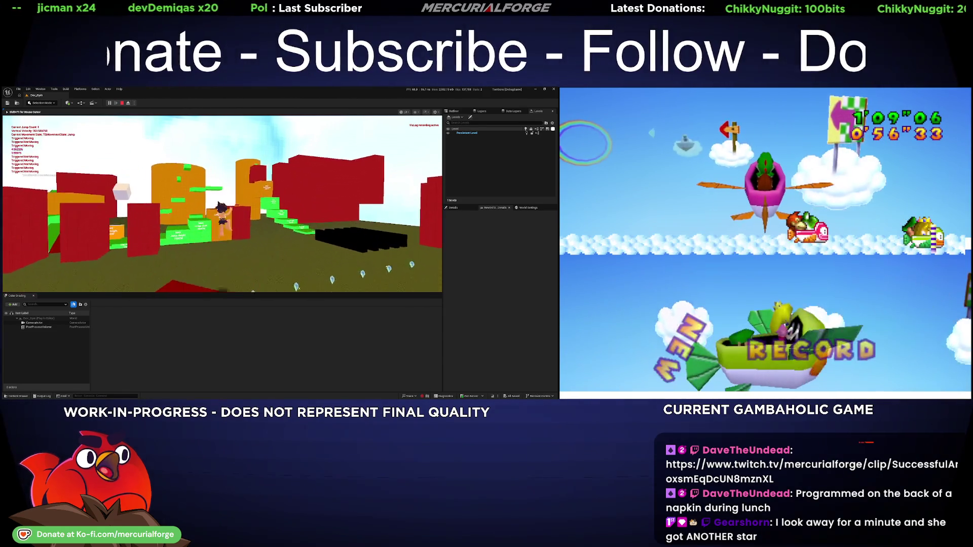
pyautogui.press('ctrl')
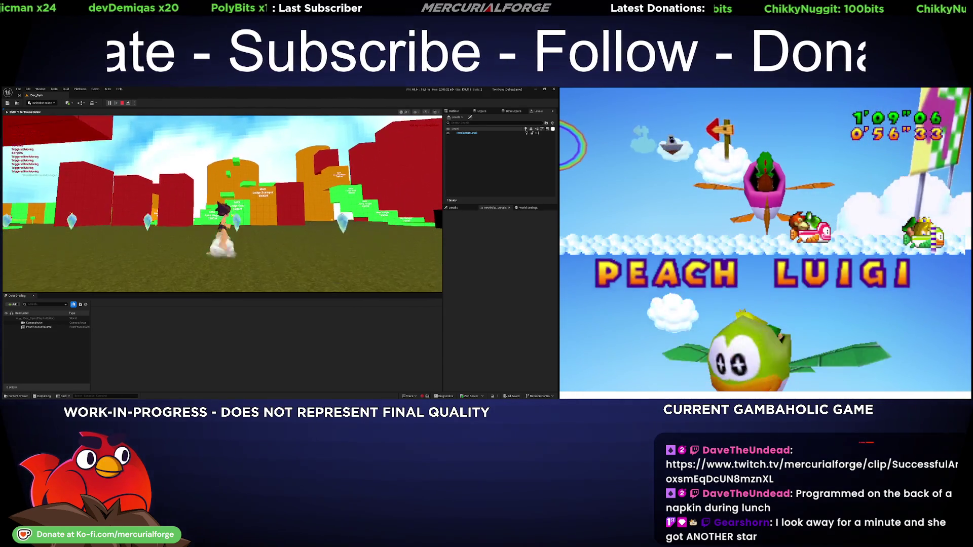
pyautogui.press('ctrl')
pyautogui.press('space')
pyautogui.press('ctrl')
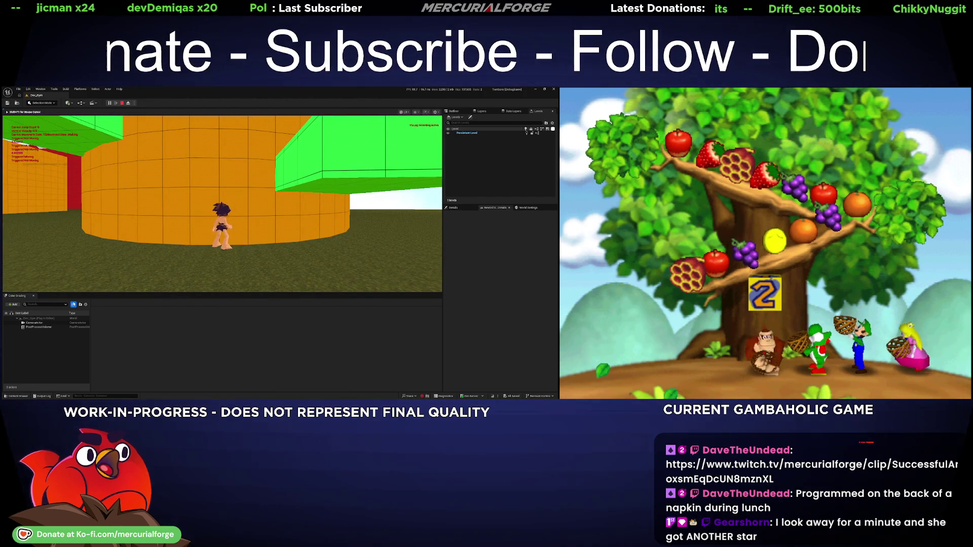
# Stop play mode and fly the camera toward the orange walls and green platforms
pyautogui.press('Escape')
pyautogui.press('w')
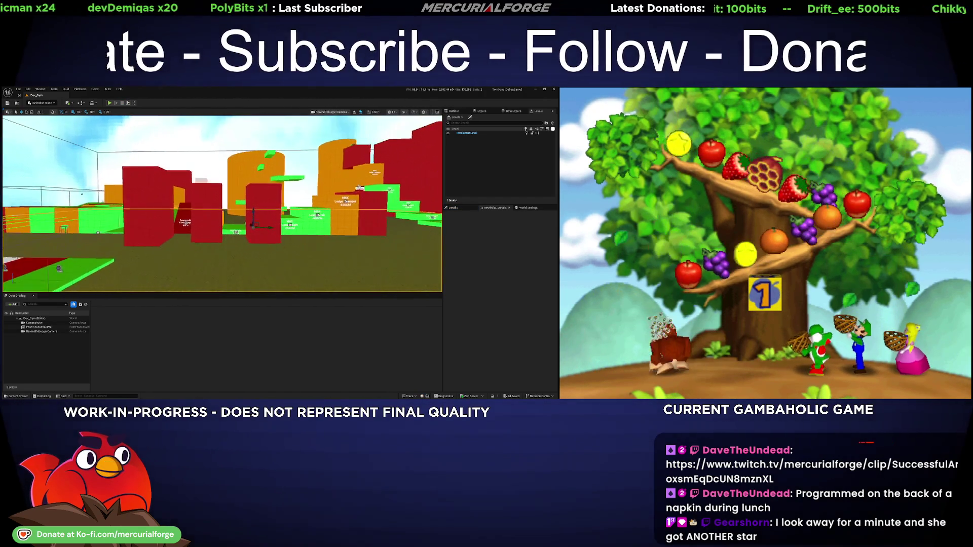
pyautogui.press('w')
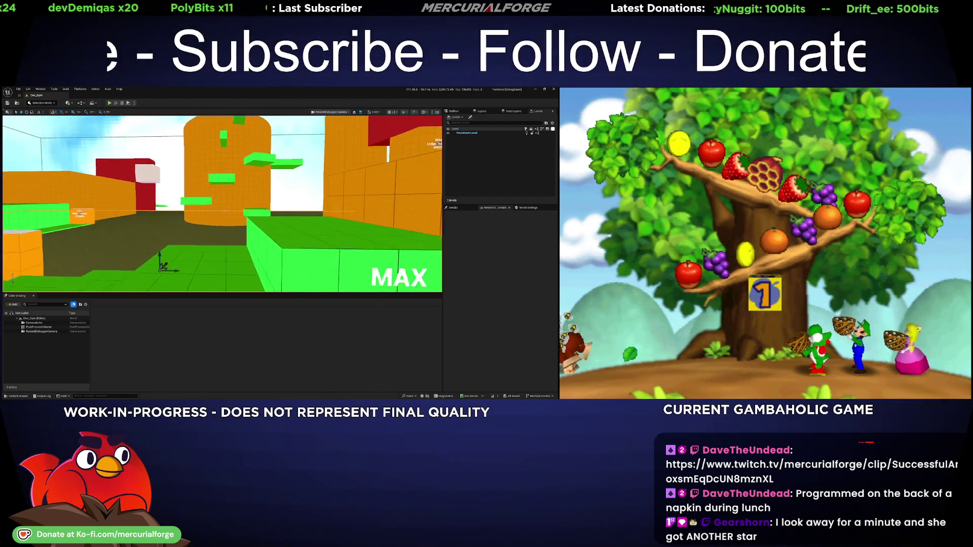
pyautogui.press('w')
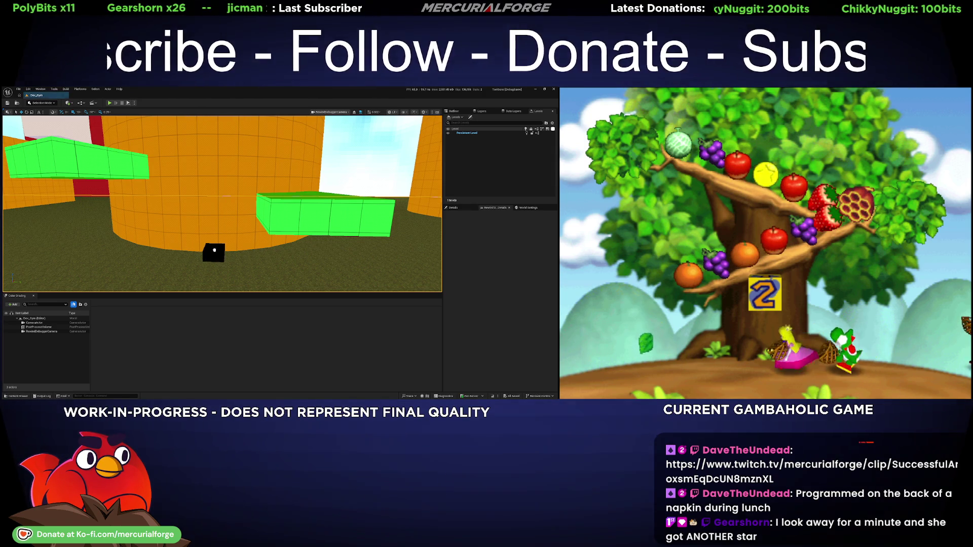
# Select Cube308 by the orange wall and adjust its scale and height in Details
pyautogui.click(229, 254)
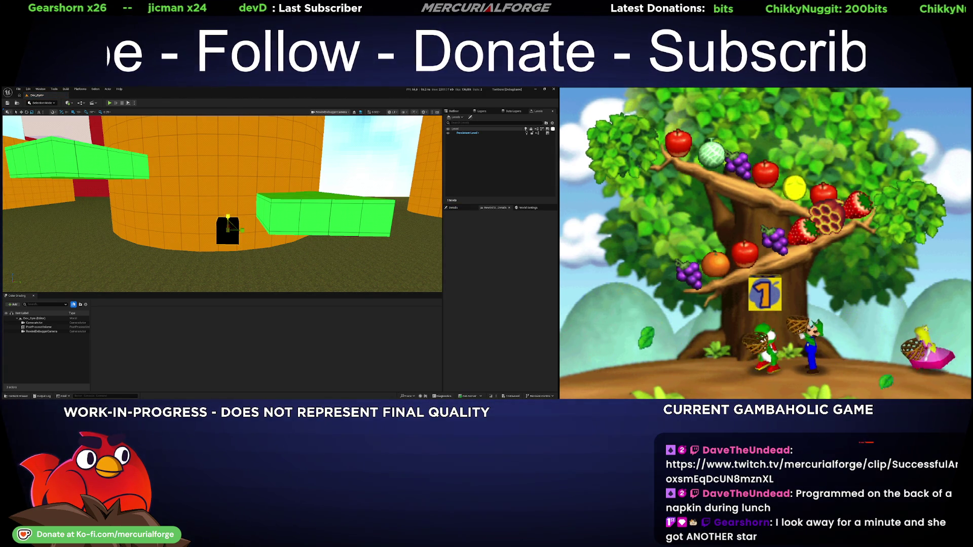
pyautogui.click(453, 208)
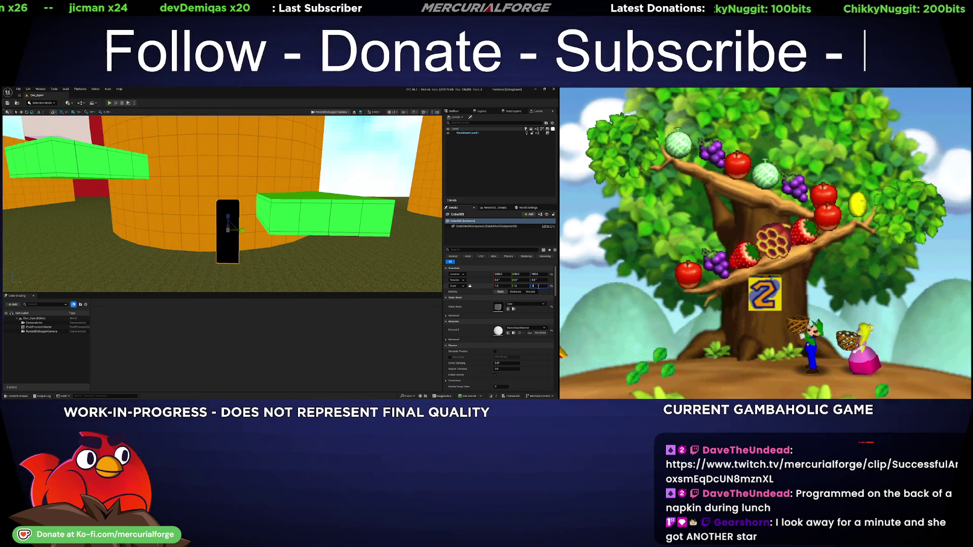
pyautogui.write('0.05')
pyautogui.press('Return')
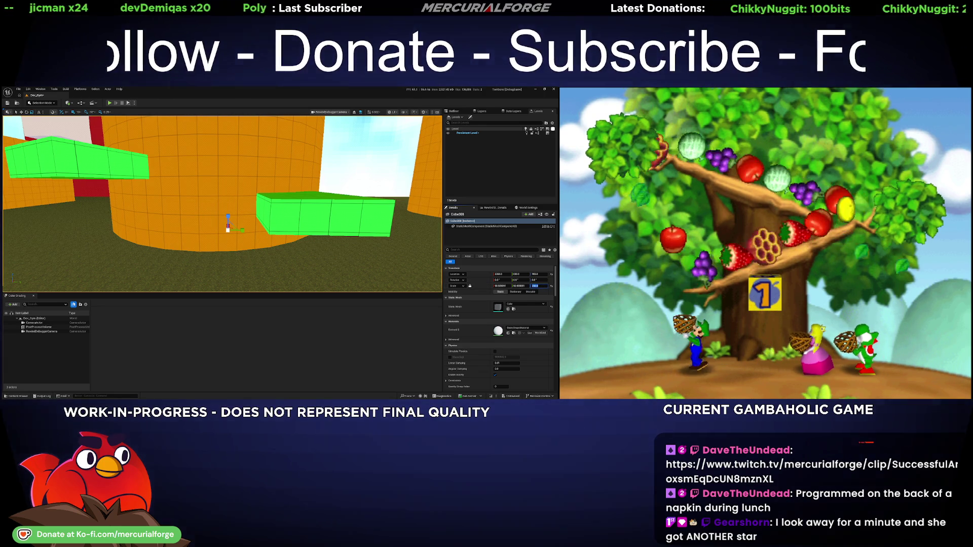
pyautogui.moveTo(414, 287); pyautogui.dragTo(414, 274)
pyautogui.hotkey('ctrl', 'z')
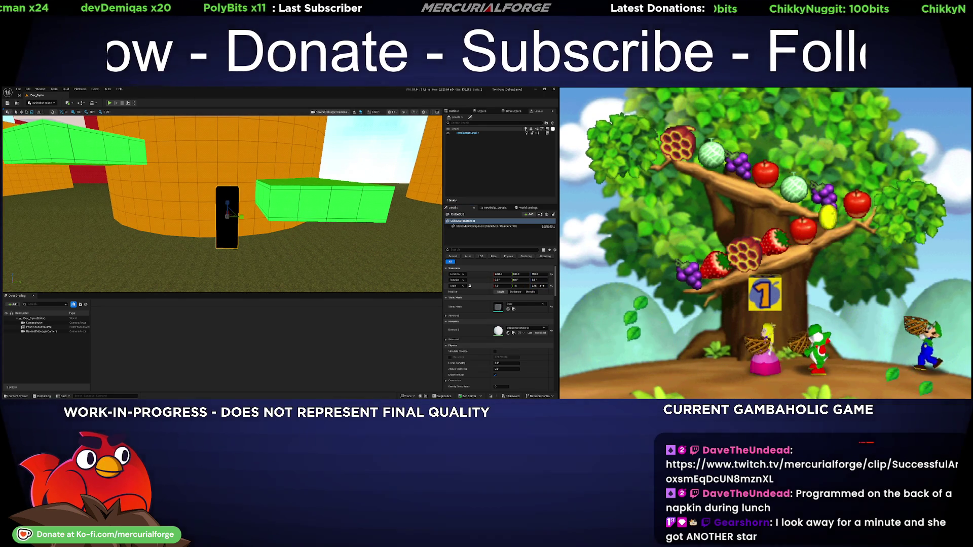
pyautogui.press('Return')
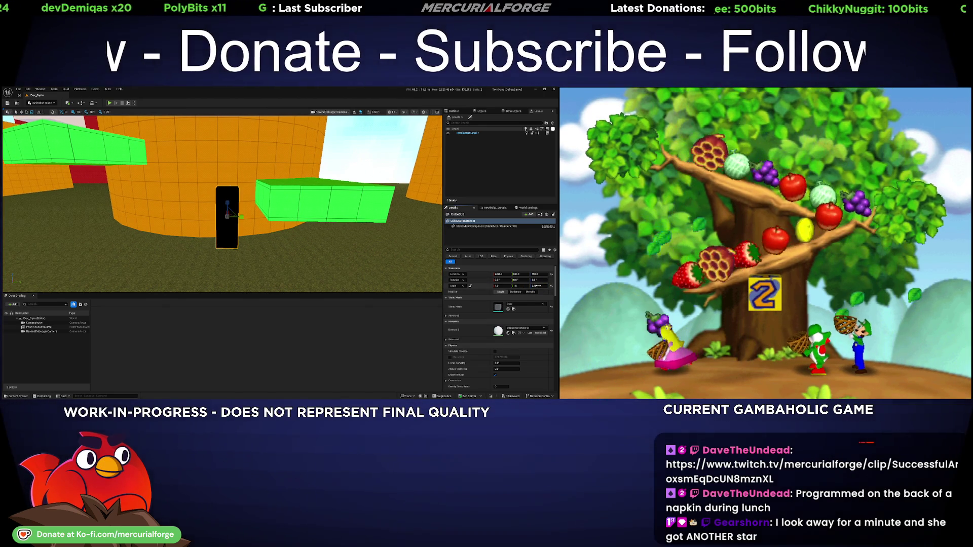
pyautogui.press('Return')
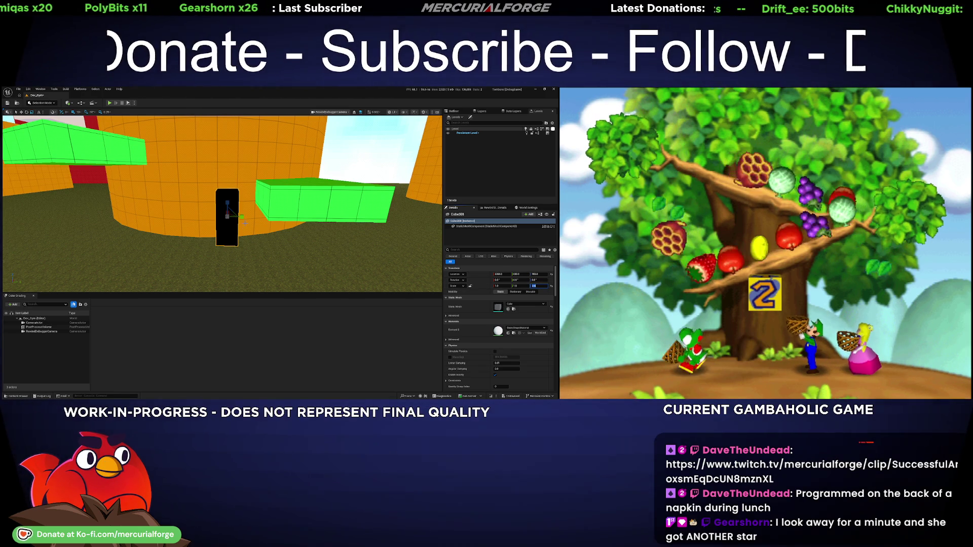
# Alt-drag a copy of the black cube up to stack it above the original
pyautogui.scroll(1, 243, 223)
pyautogui.scroll(4, 229, 255)
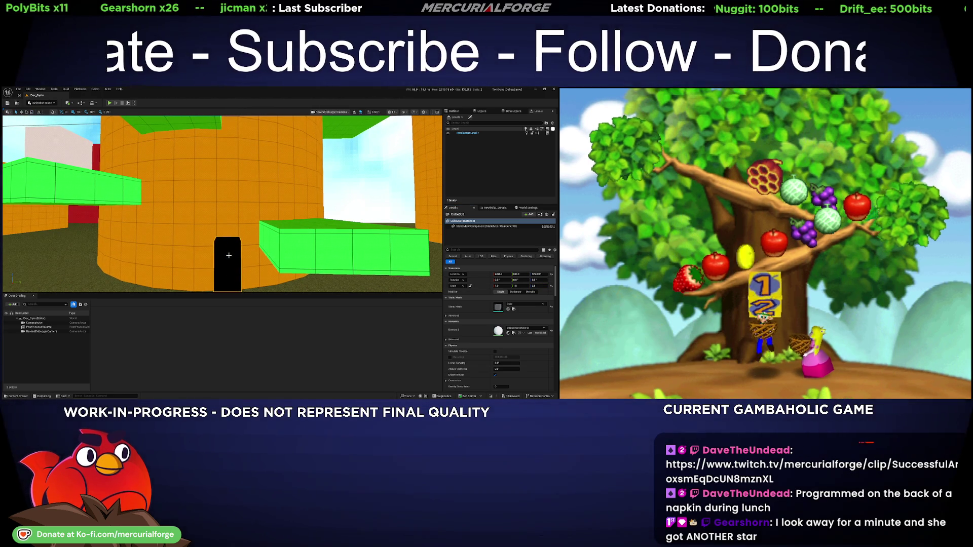
pyautogui.moveTo(228, 255)
pyautogui.mouseDown()
pyautogui.moveTo(226, 190)
pyautogui.moveTo(399, 154)
pyautogui.moveTo(234, 213)
pyautogui.moveTo(116, 208)
pyautogui.moveTo(266, 218)
pyautogui.mouseUp()
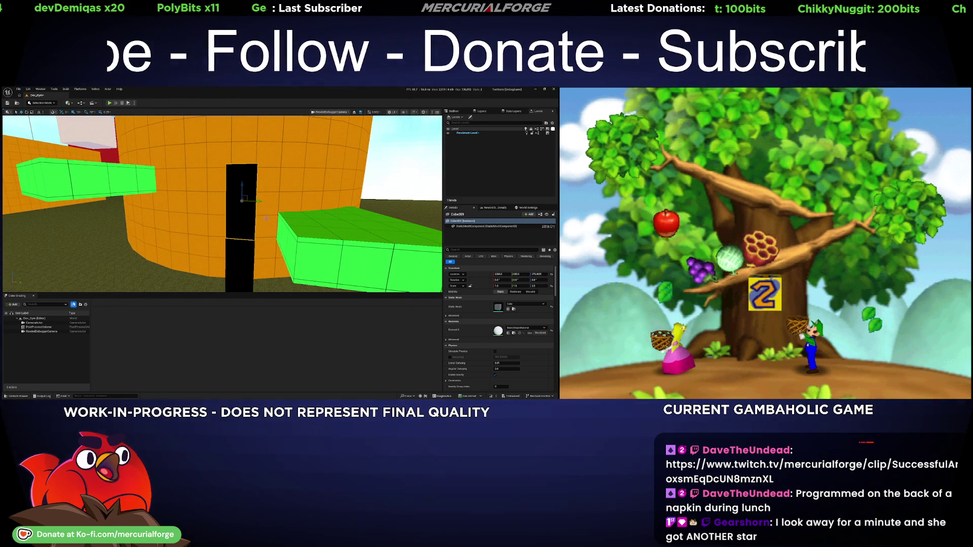
# Open the Content Drawer and browse Characters into the Tombone folder
pyautogui.hotkey('ctrl', 'space')
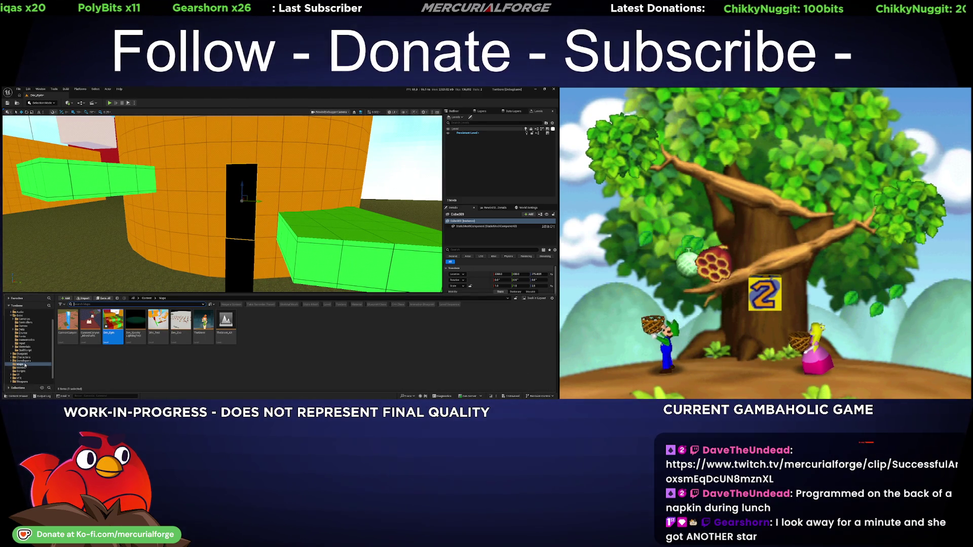
pyautogui.click(21, 358)
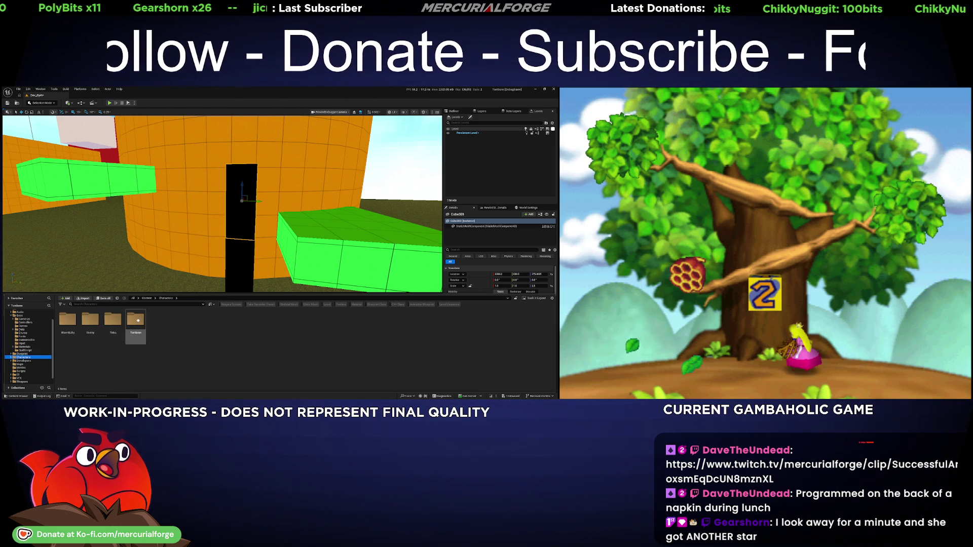
pyautogui.doubleClick(135, 320)
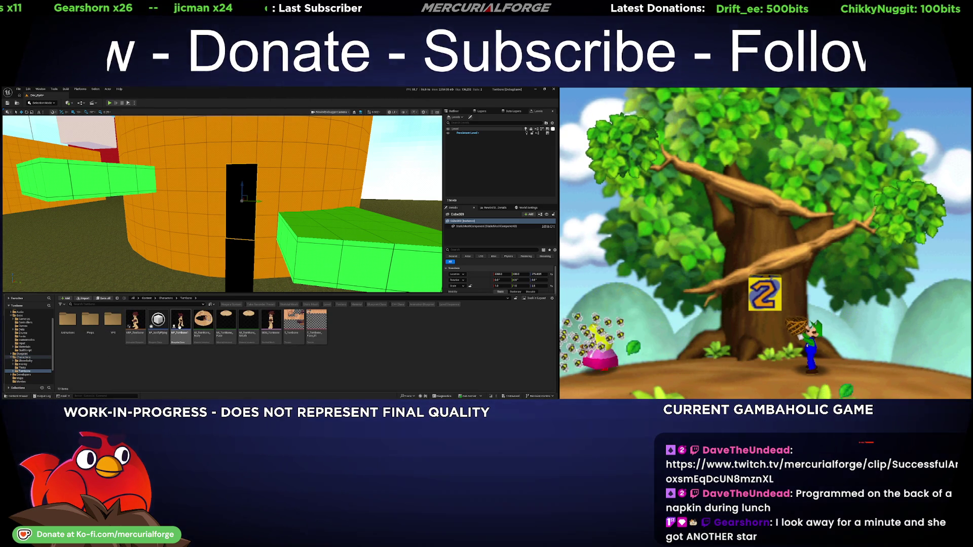
# Open Tombone's Animations folder, close the drawer, and return to the Dev_Gym level
pyautogui.doubleClick(69, 320)
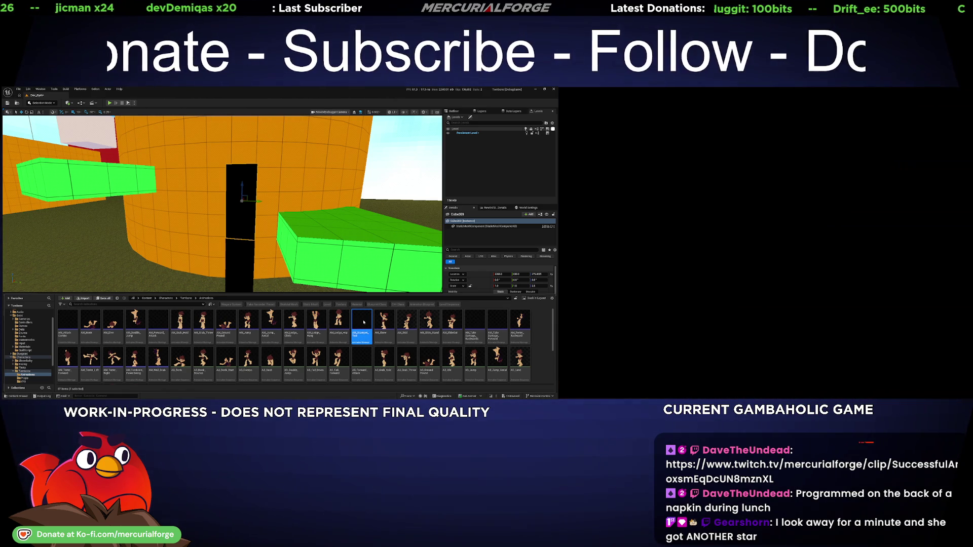
pyautogui.hotkey('ctrl', 'space')
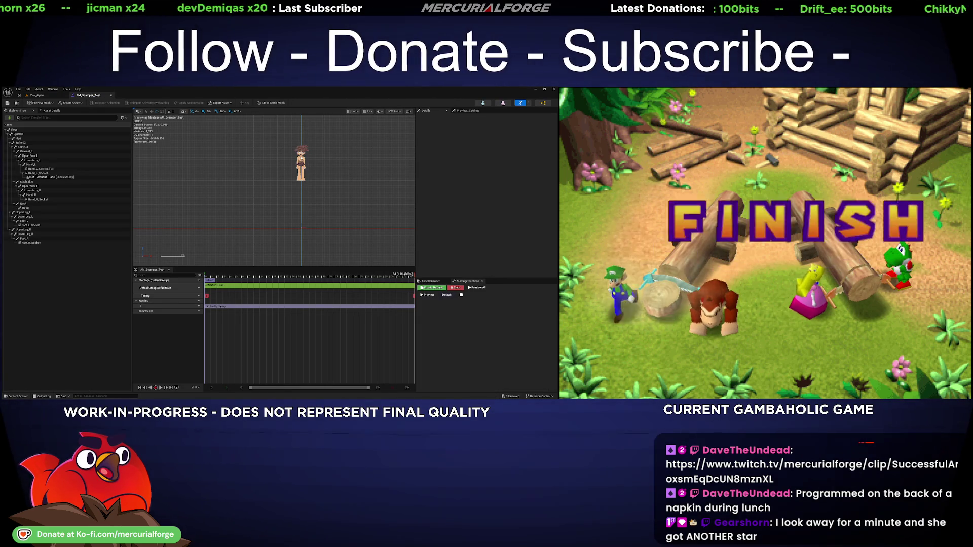
pyautogui.click(37, 94)
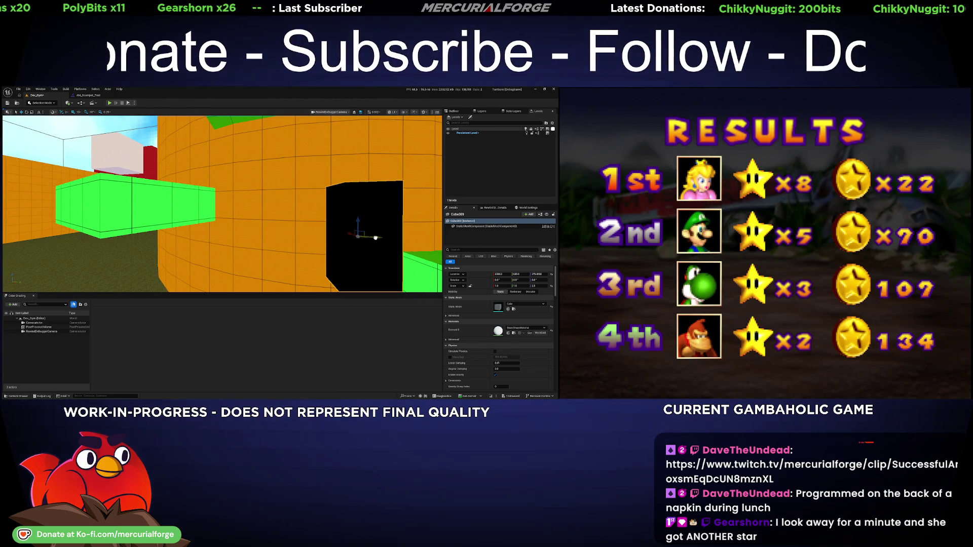
# Duplicate a cube upward, set its Scale Z to 1, snap it down, and start play
pyautogui.click(535, 286)
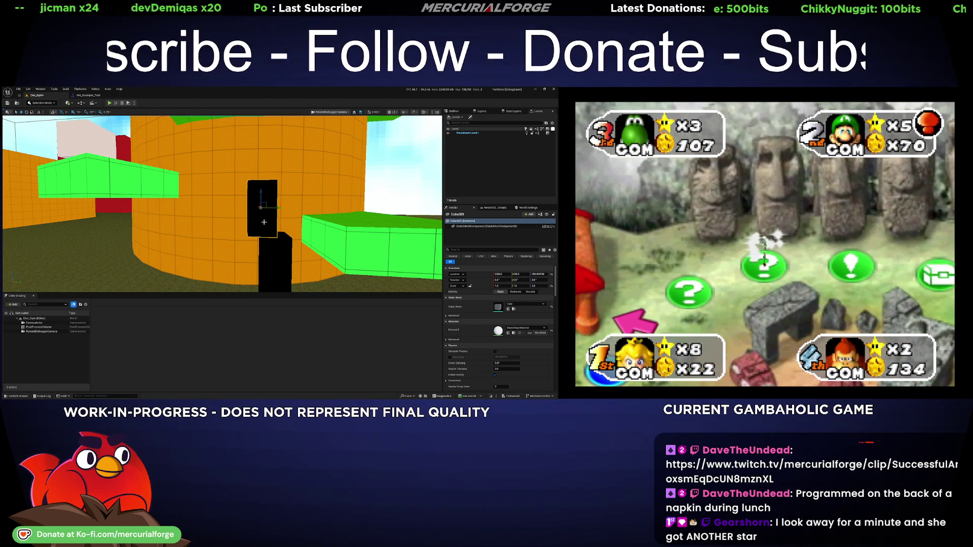
pyautogui.moveTo(260, 193)
pyautogui.mouseDown()
pyautogui.moveTo(260, 170)
pyautogui.moveTo(283, 199)
pyautogui.moveTo(318, 211)
pyautogui.mouseUp()
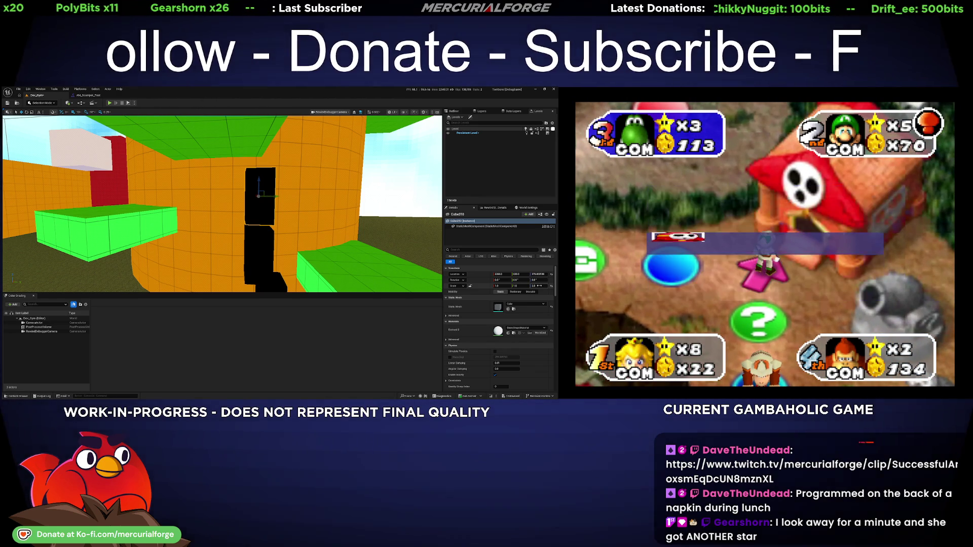
pyautogui.click(539, 286)
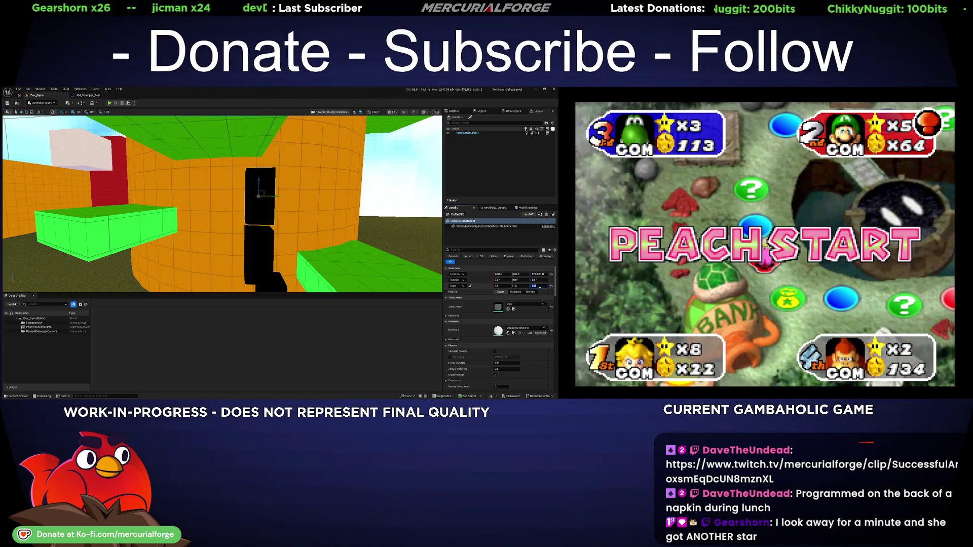
pyautogui.write('1')
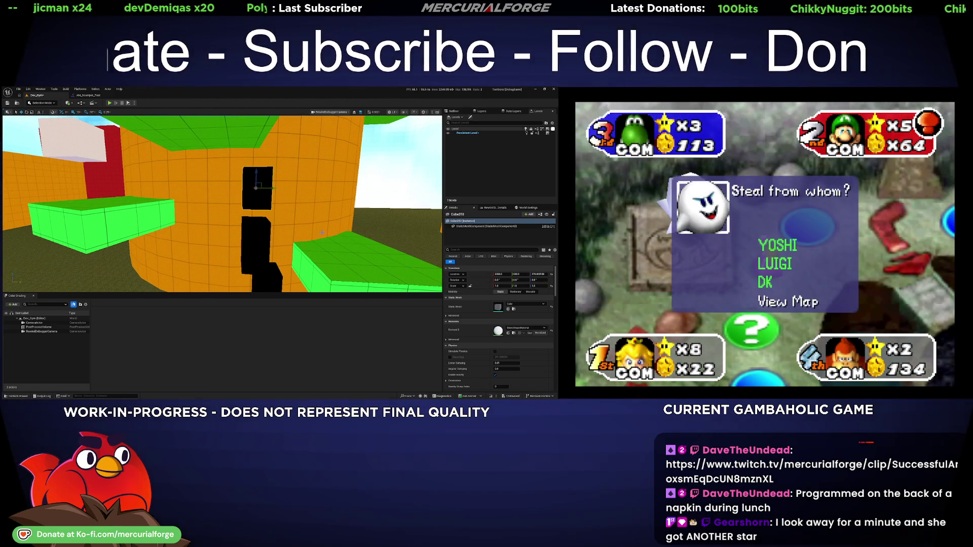
pyautogui.press('End')
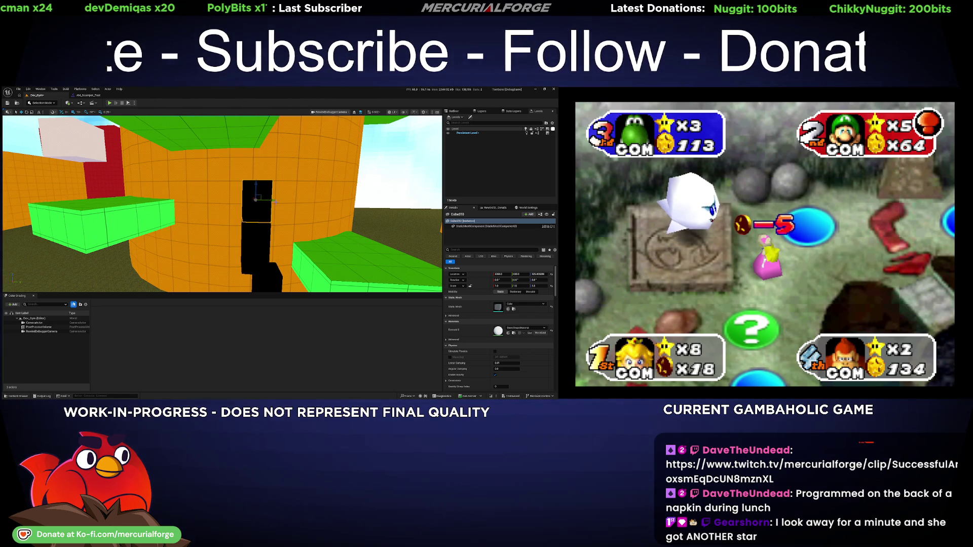
pyautogui.moveTo(266, 199); pyautogui.dragTo(201, 258)
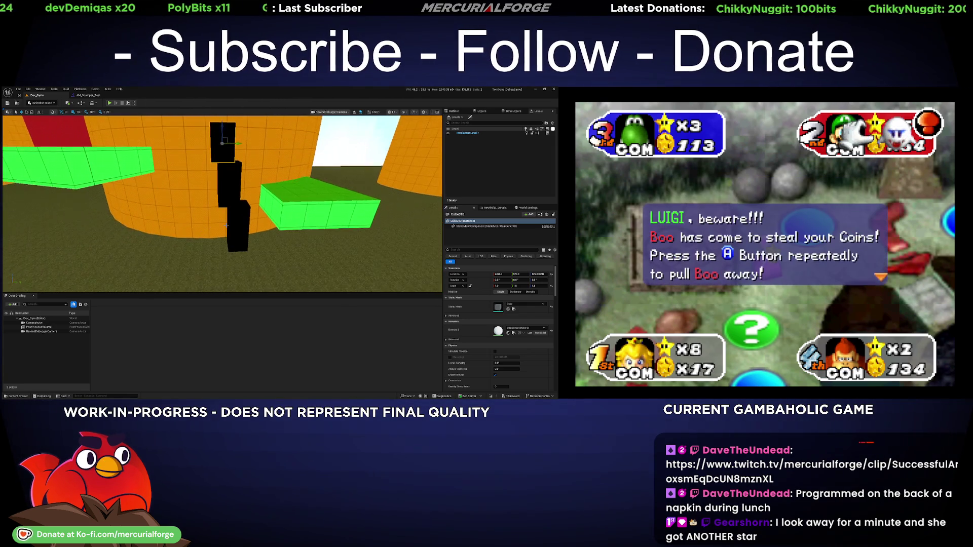
pyautogui.hotkey('alt', 'p')
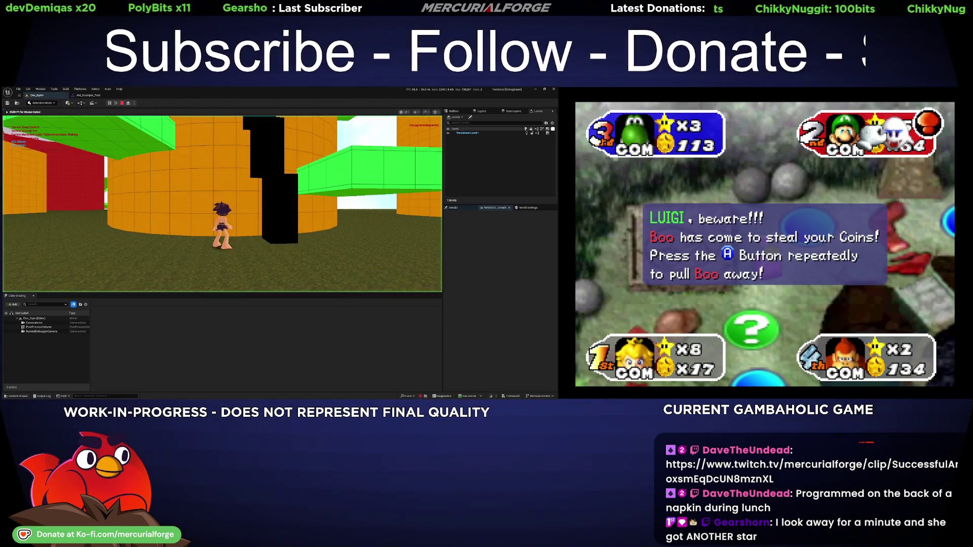
# Run to the black pillar, jump the green ledge, and climb the pillar wall
pyautogui.press('w')
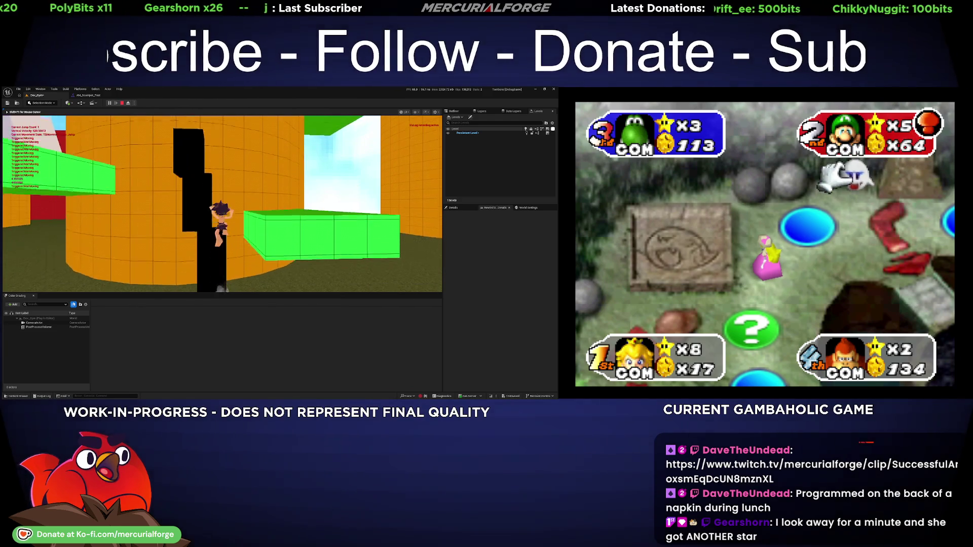
pyautogui.press('space')
pyautogui.press('w')
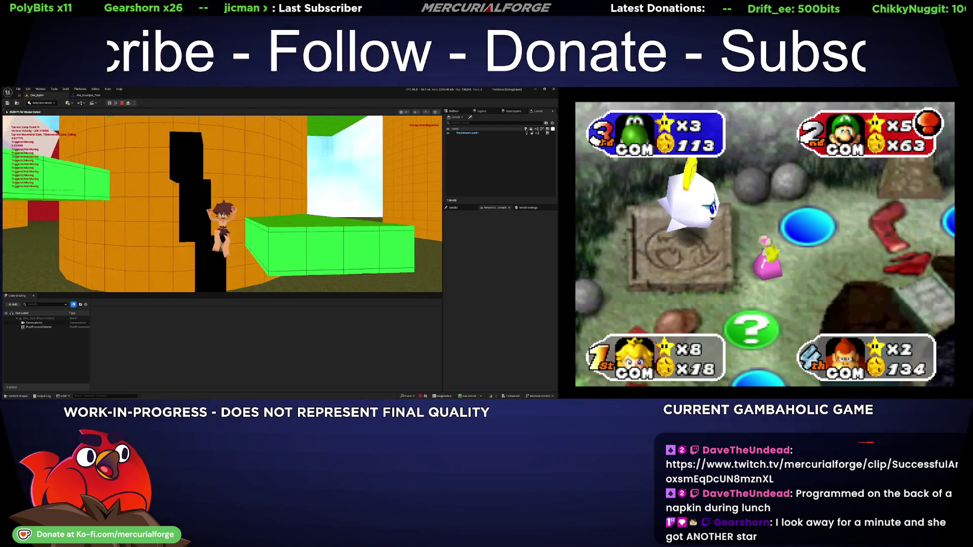
pyautogui.press('space')
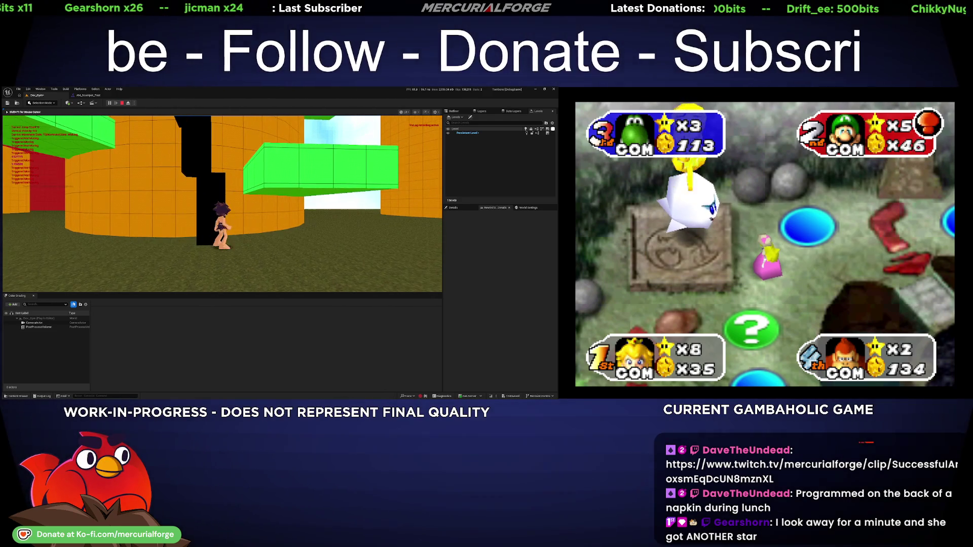
pyautogui.press('w')
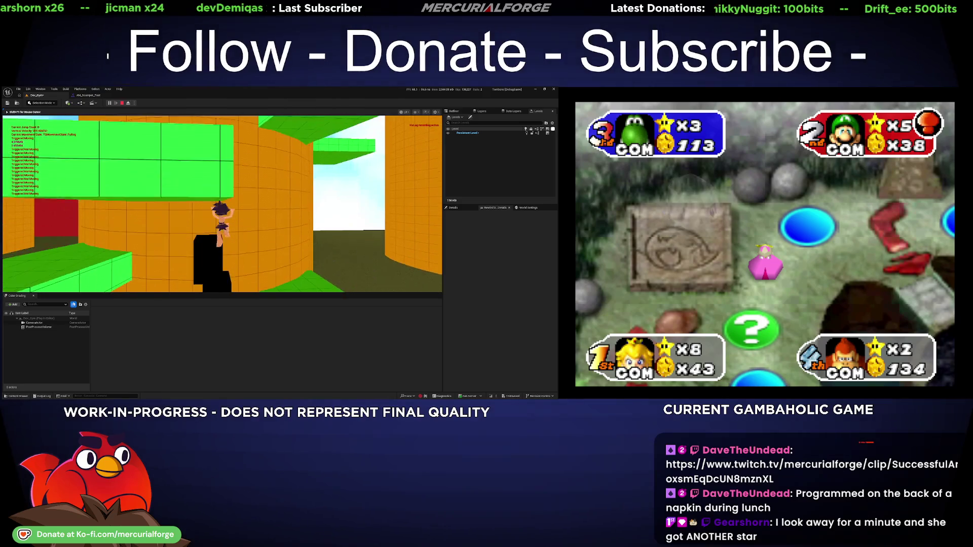
pyautogui.press('s')
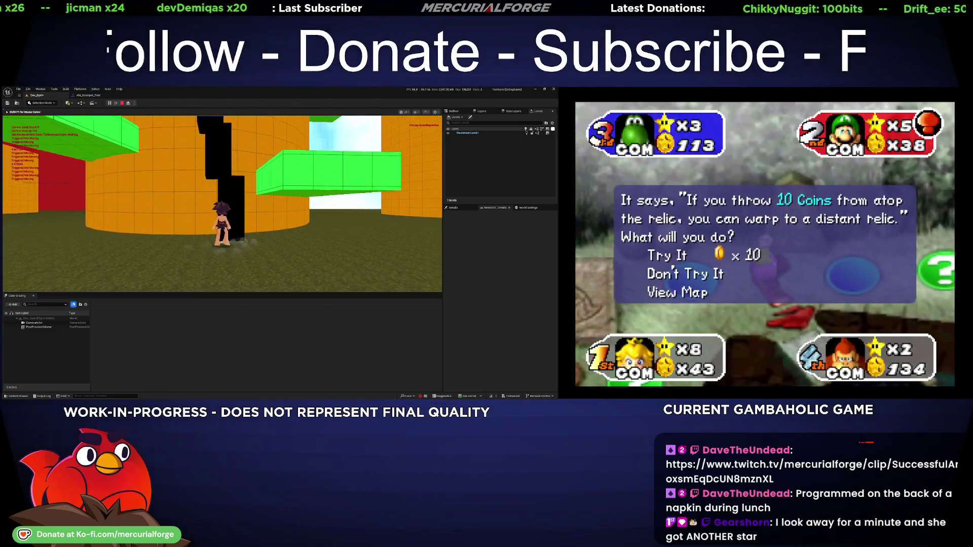
# Jump back onto the pillar, stop the play test, and switch to AM_Scamper_Test
pyautogui.press('space')
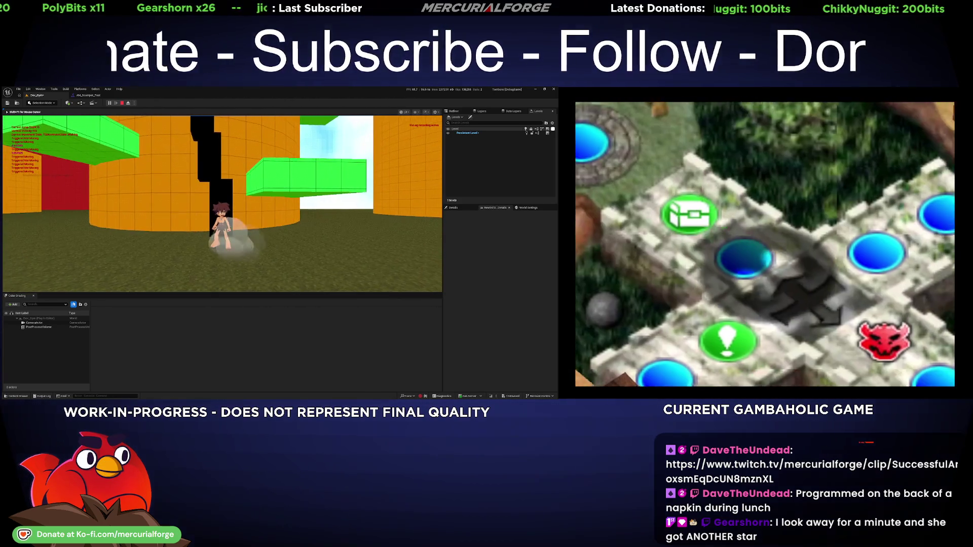
pyautogui.press('Escape')
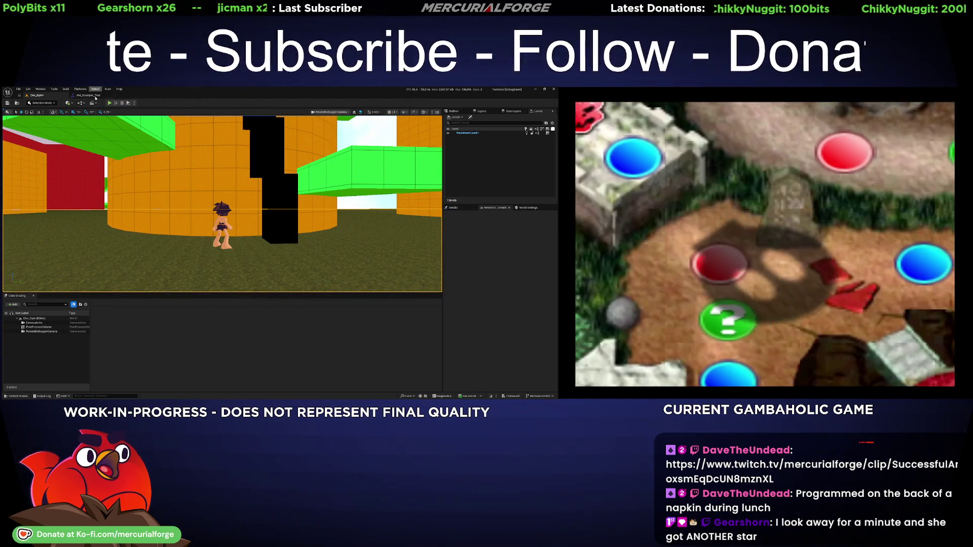
pyautogui.click(85, 95)
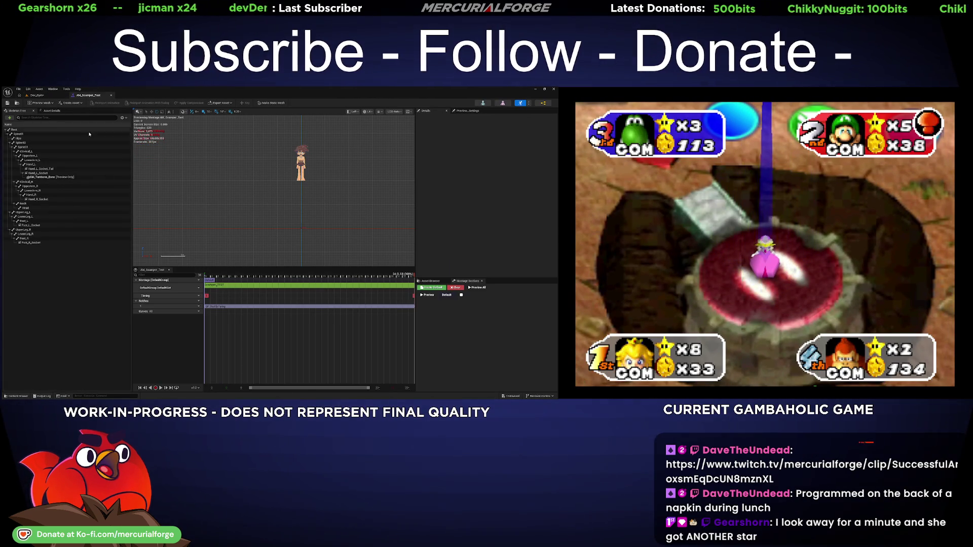
# Show the montage's asset properties, select its Rate Scale value, and return to Dev_Gym
pyautogui.click(51, 111)
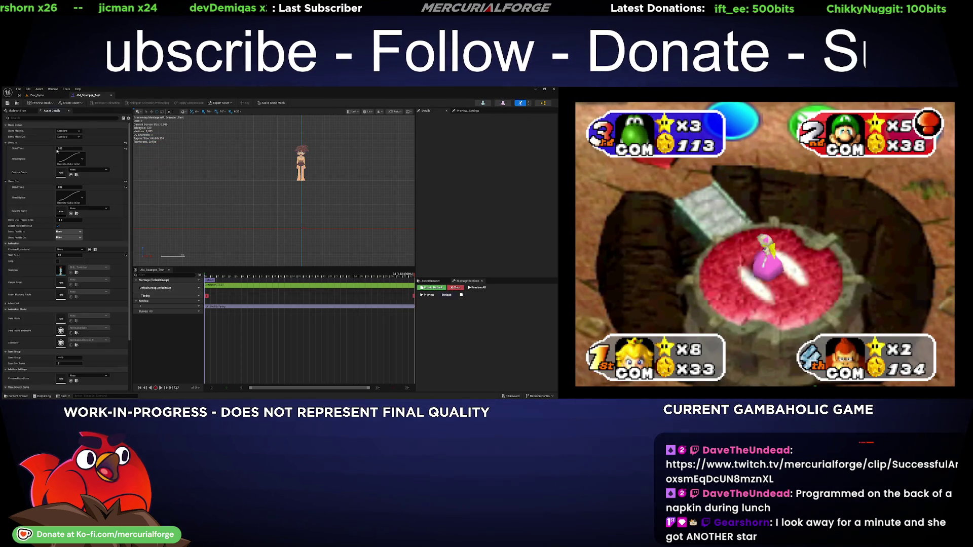
pyautogui.click(70, 255)
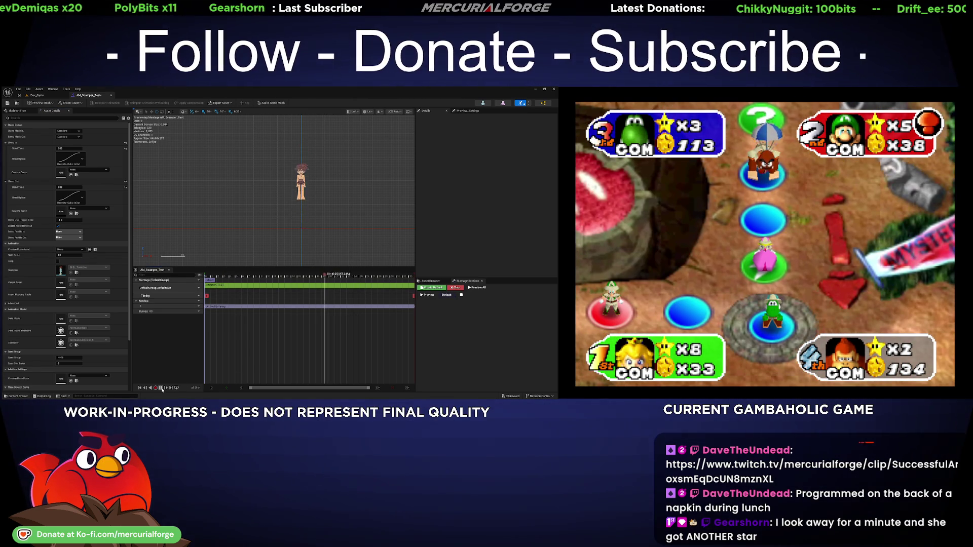
pyautogui.click(38, 95)
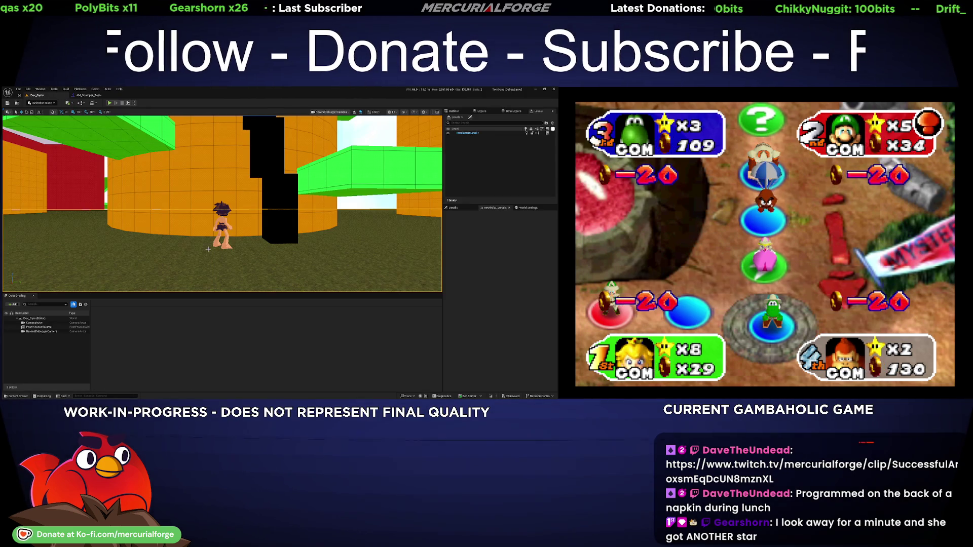
# Play the Dev_Gym level briefly, jumping the character, then stop the session
pyautogui.hotkey('alt', 'p')
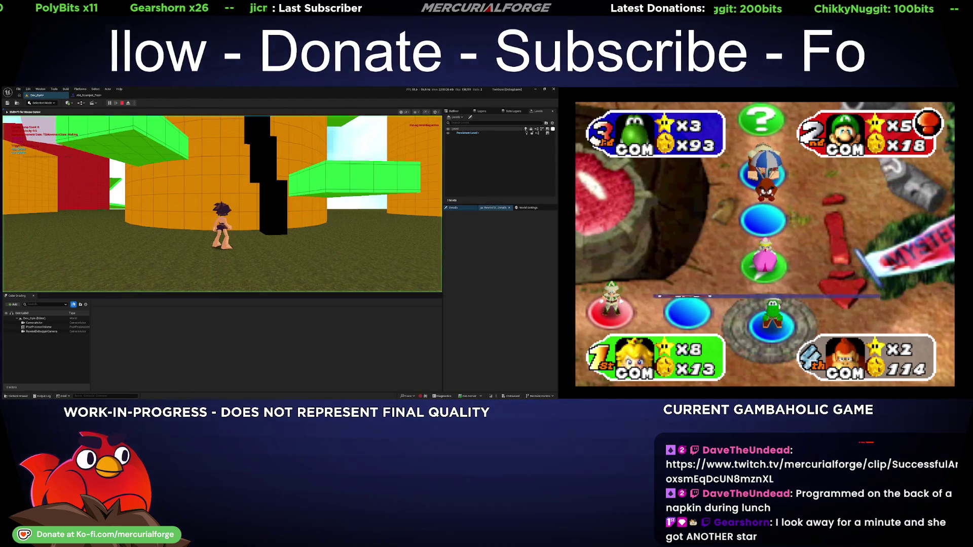
pyautogui.press('space')
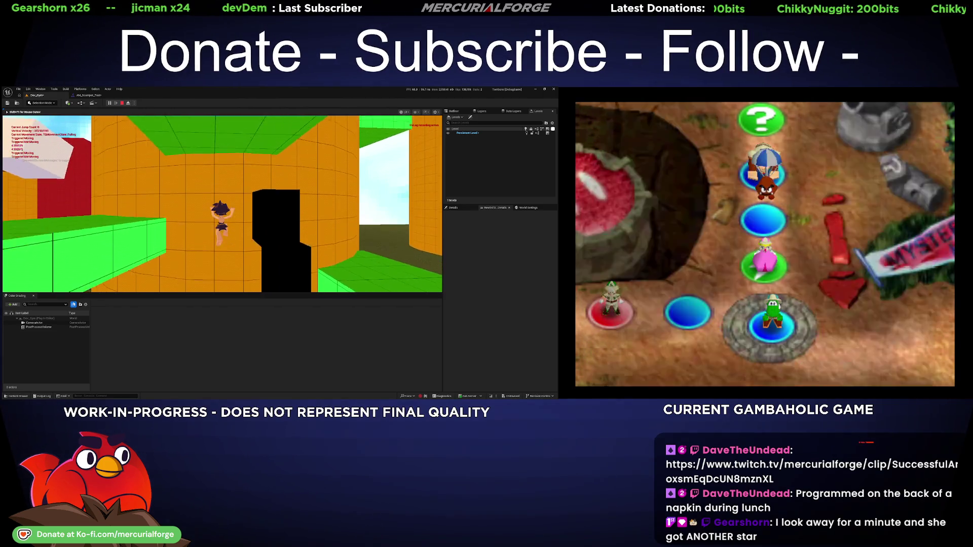
pyautogui.press('Escape')
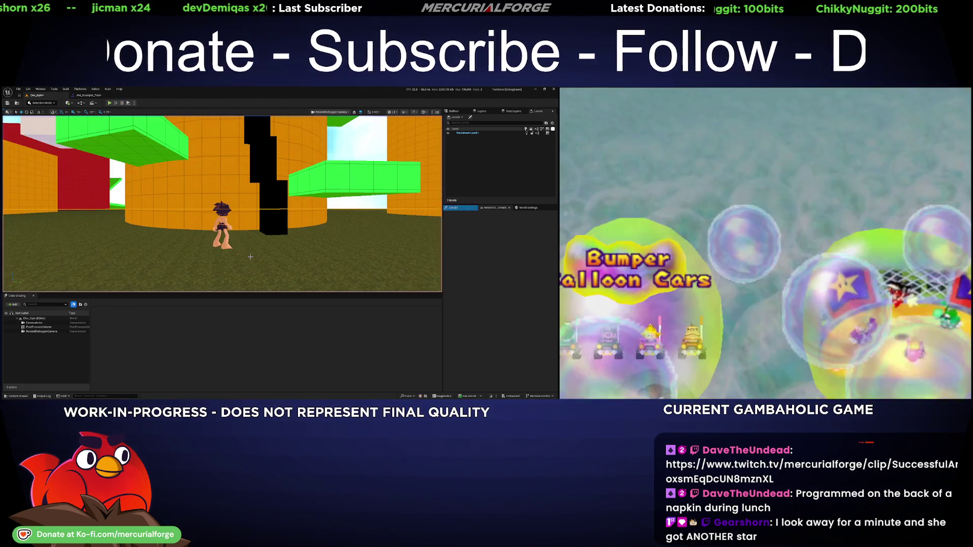
# Scrub the AM_Scamper_Test timeline to preview poses, then list Tombone's animation assets
pyautogui.click(90, 96)
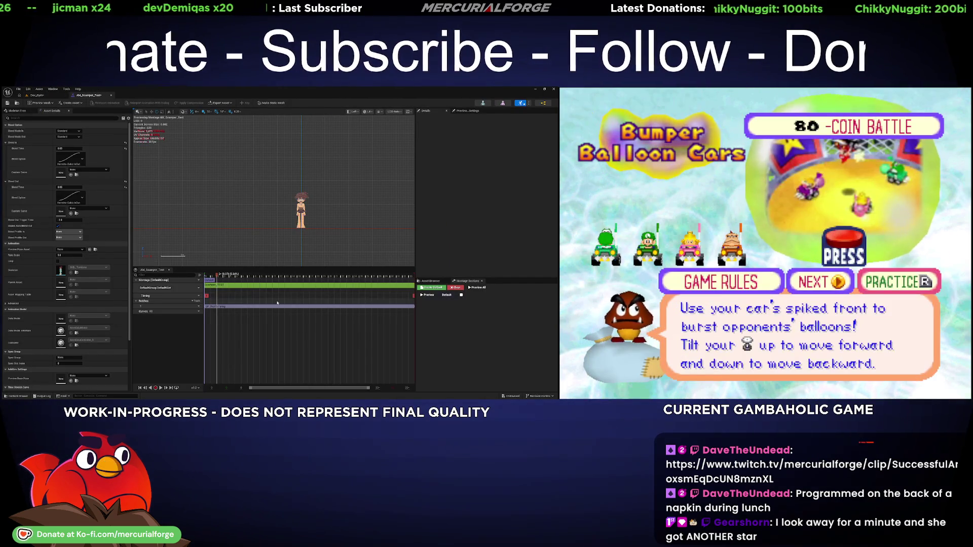
pyautogui.moveTo(220, 276); pyautogui.dragTo(259, 283)
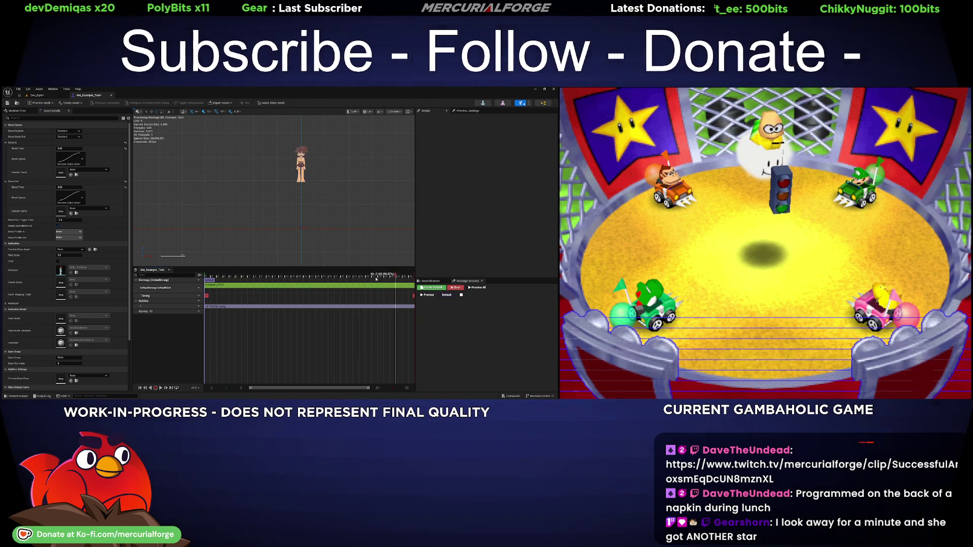
pyautogui.moveTo(319, 289); pyautogui.dragTo(410, 288)
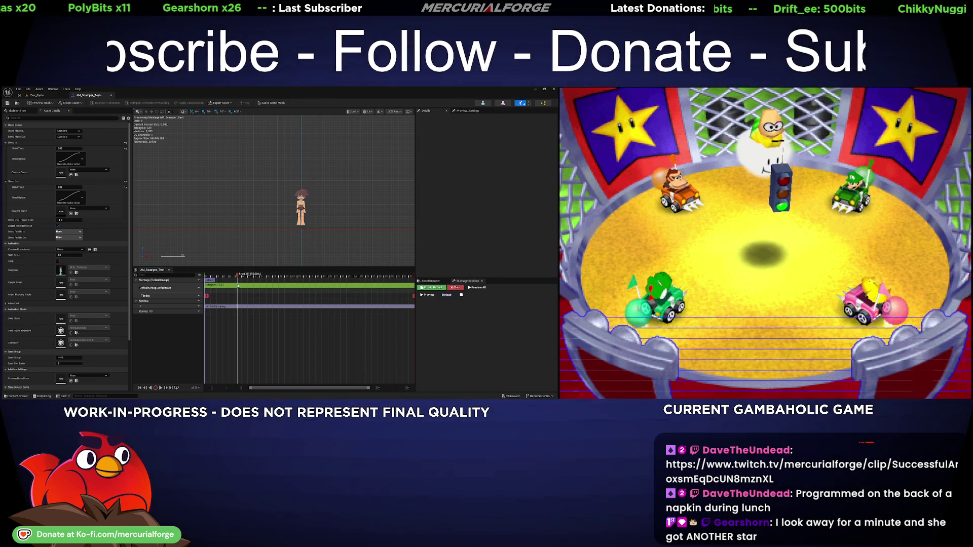
pyautogui.hotkey('ctrl', 'space')
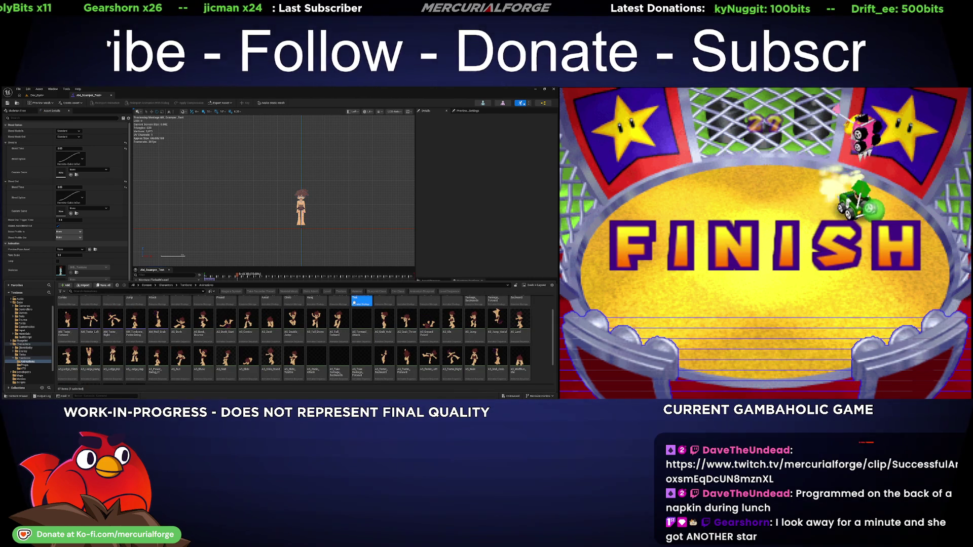
# Browse the animation asset thumbnails, clear the selection and close the Content Drawer with Ctrl+Space
pyautogui.scroll(-1, 364, 323)
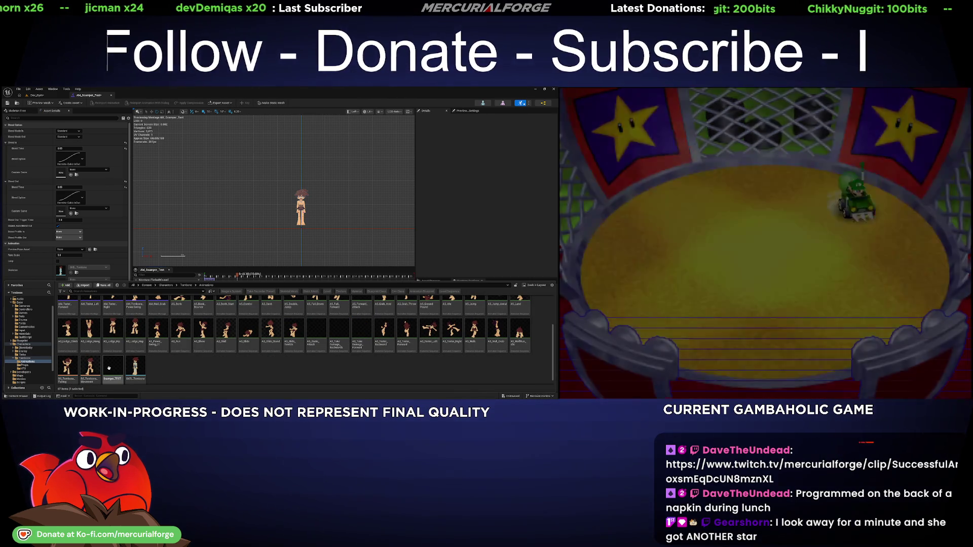
pyautogui.click(339, 355)
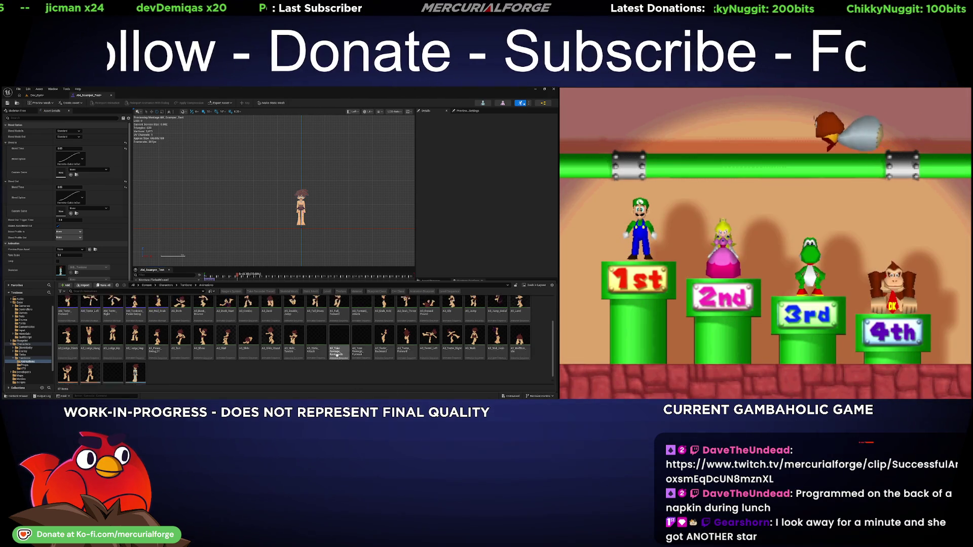
pyautogui.hotkey('ctrl', 'space')
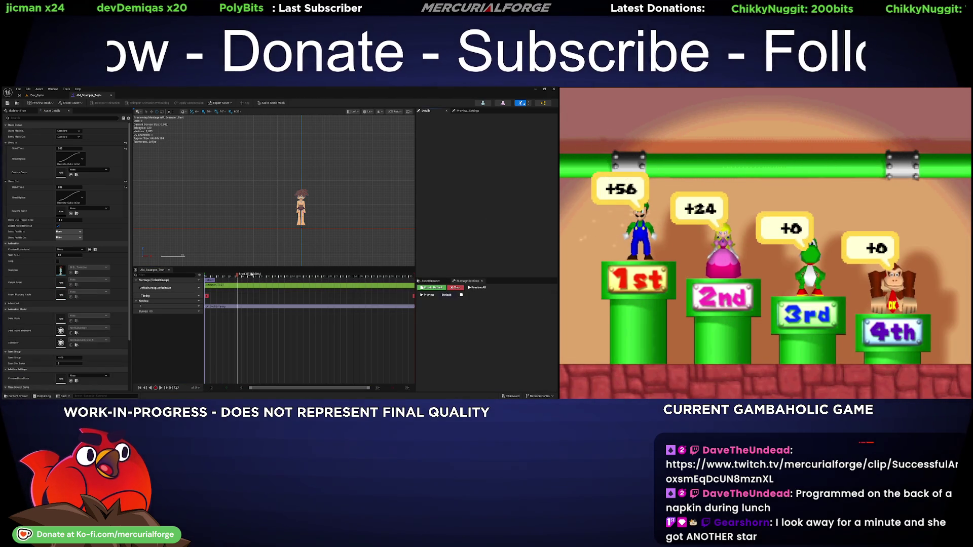
# Preview AM_Scamper_Test poses from frames 5 to 12, play and stop it, then return to Dev_Gym
pyautogui.moveTo(239, 277); pyautogui.dragTo(286, 280)
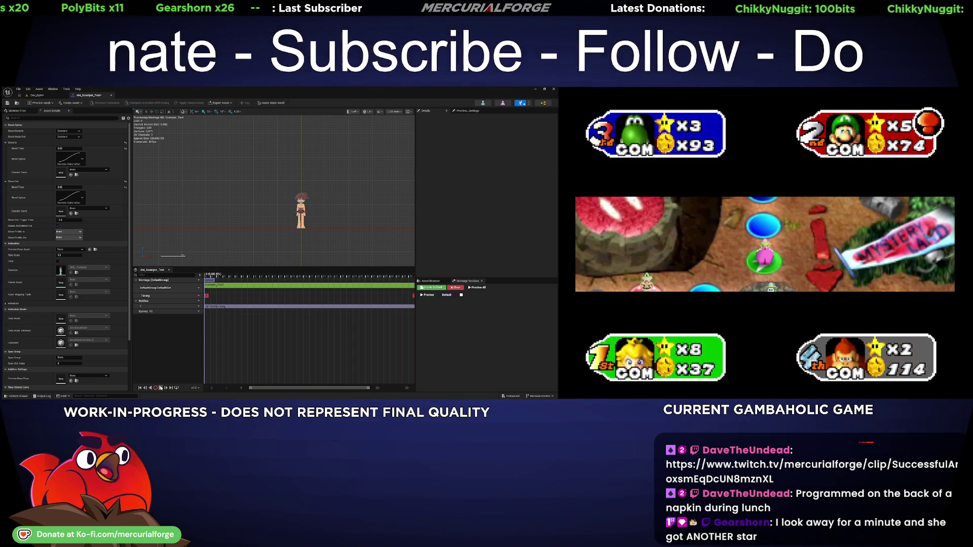
pyautogui.click(160, 388)
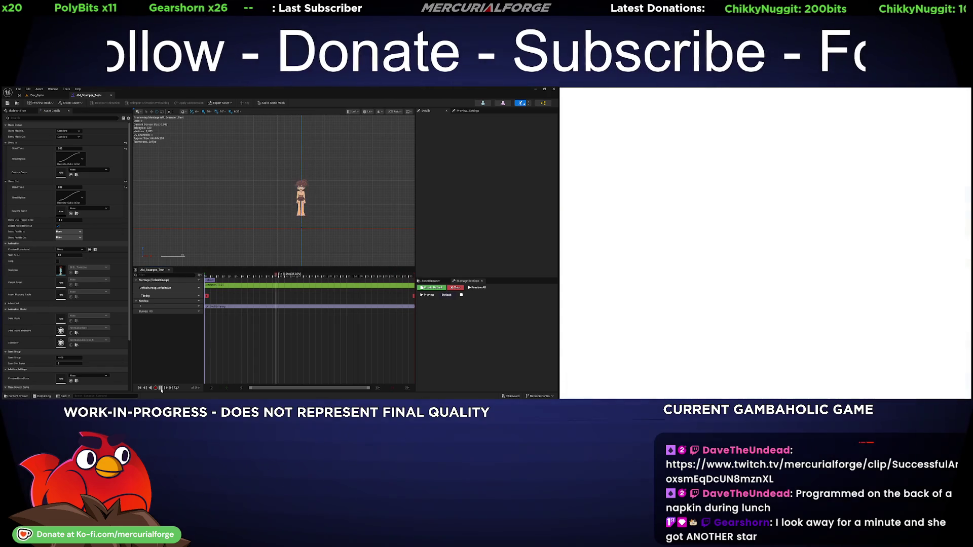
pyautogui.click(161, 390)
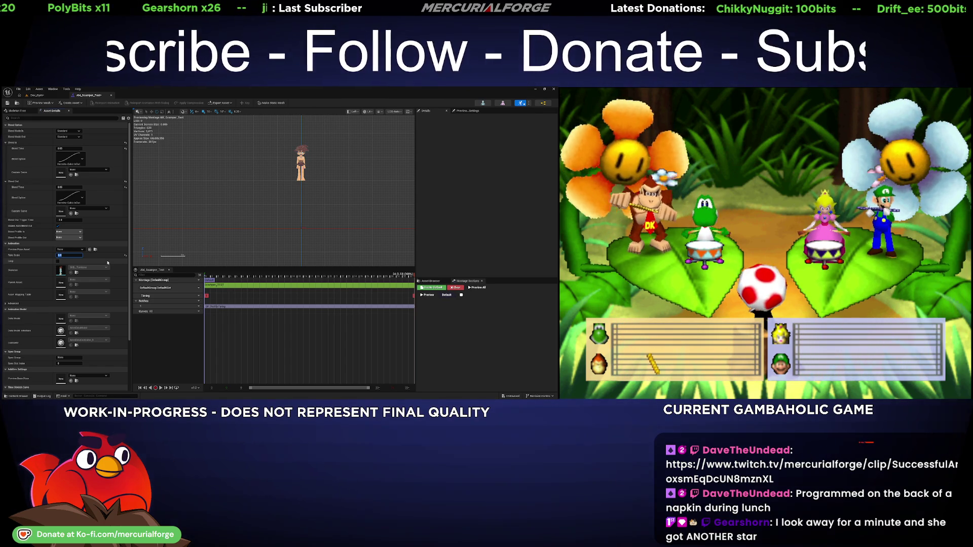
pyautogui.click(53, 96)
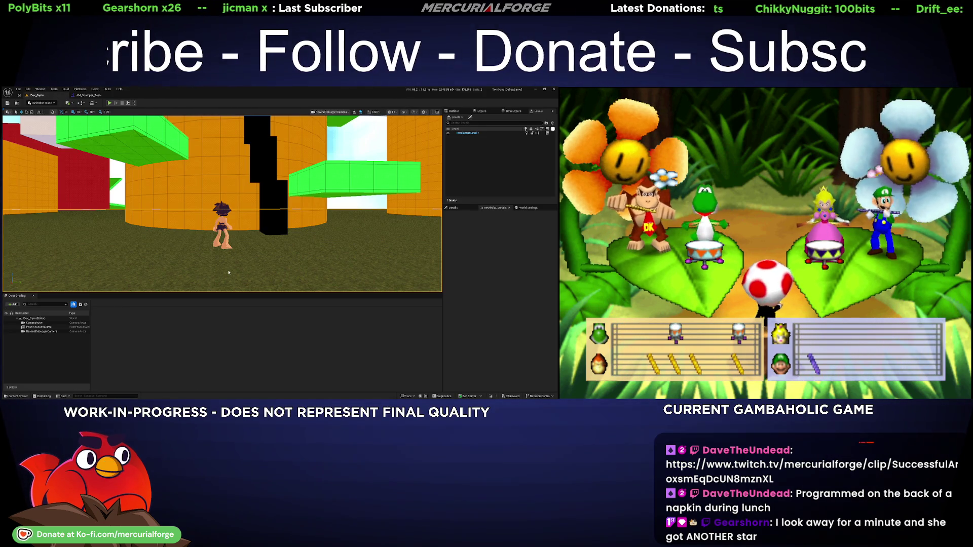
# Jump into a ledge grab and drop, jump at the black pillar, climb the orange wall, then stop
pyautogui.press('space')
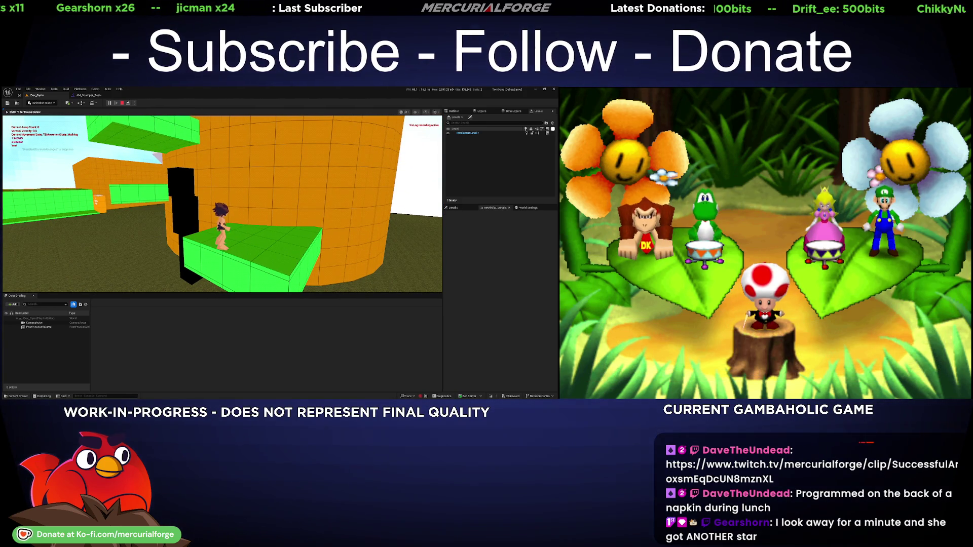
pyautogui.press('space')
pyautogui.press('space')
pyautogui.press('space')
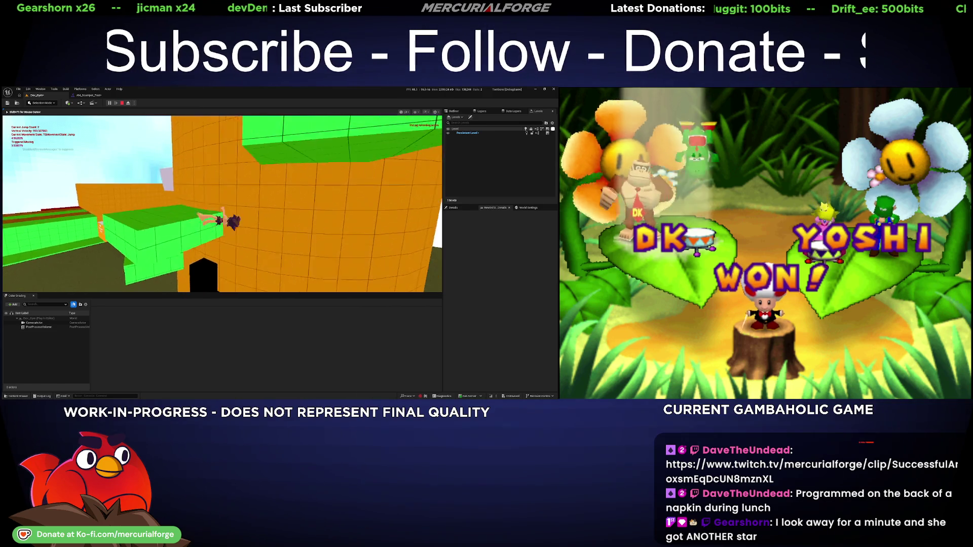
pyautogui.press('s')
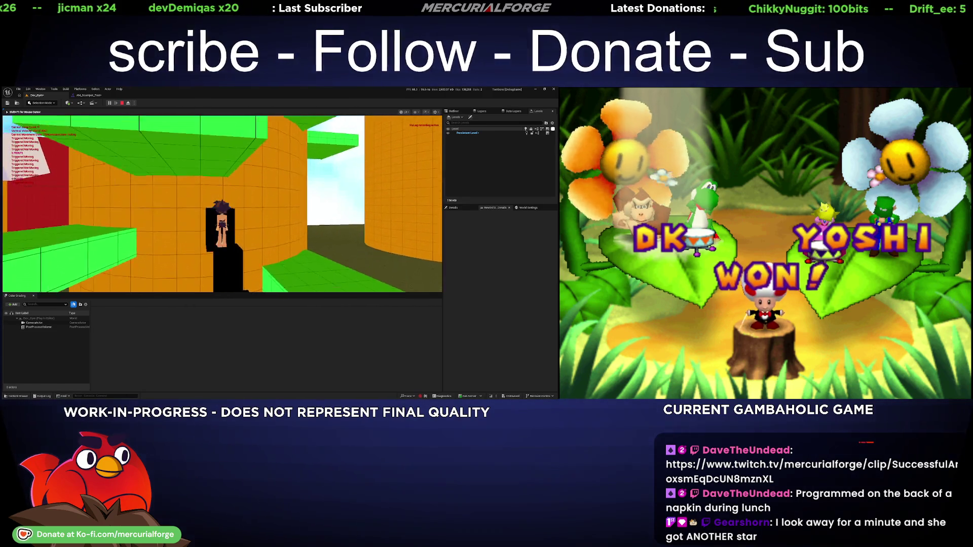
pyautogui.press('space')
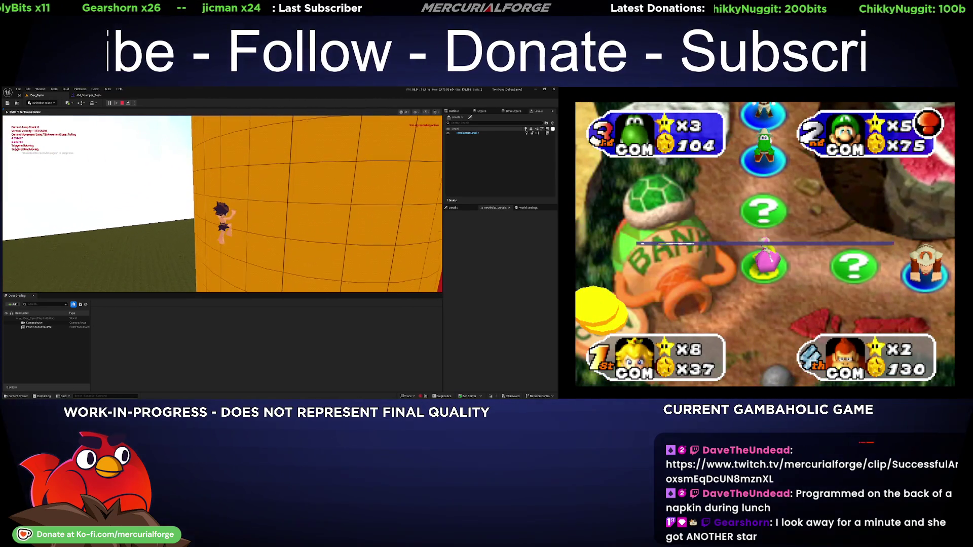
pyautogui.press('space')
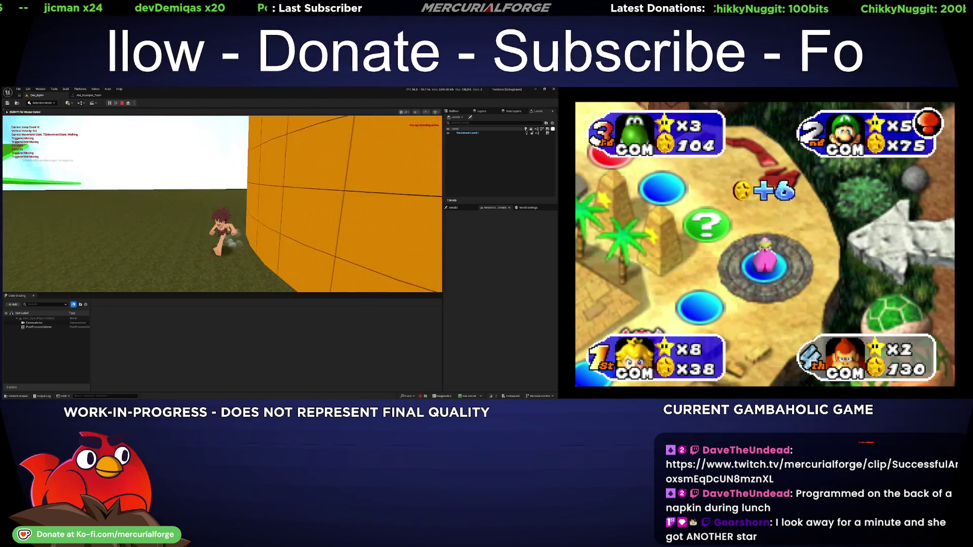
pyautogui.press('w')
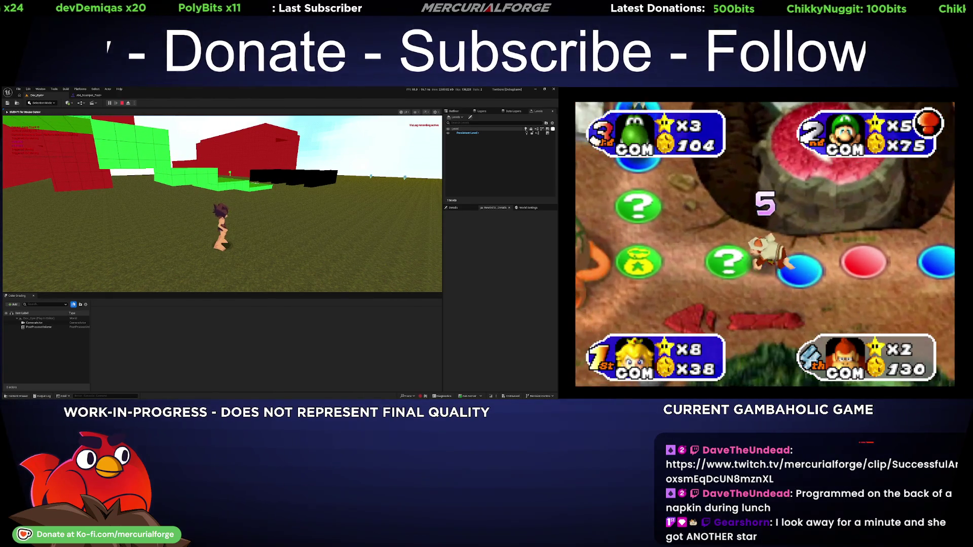
pyautogui.press('Escape')
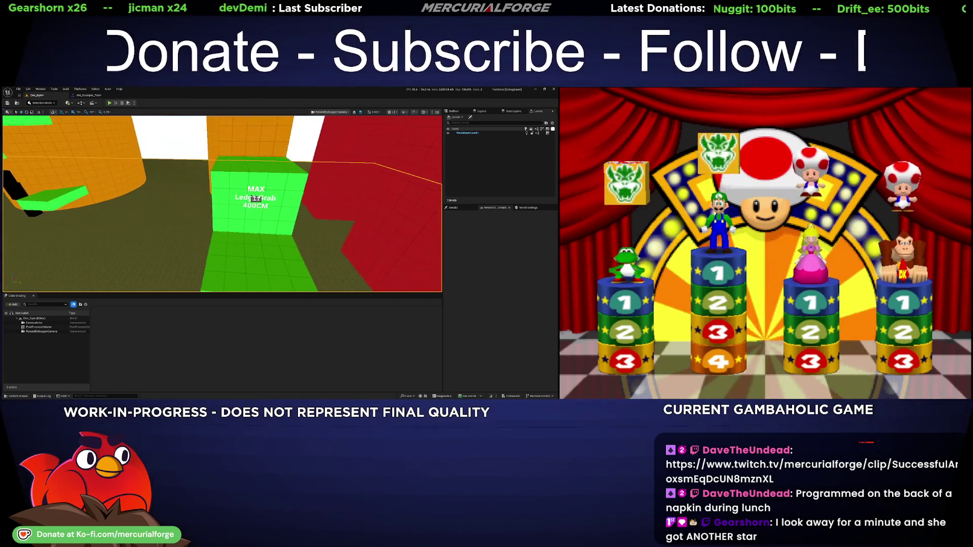
# Start a play session, ledge-grab the green wall, then climb to the orange wall's top ledge and drop
pyautogui.hotkey('alt', 'p')
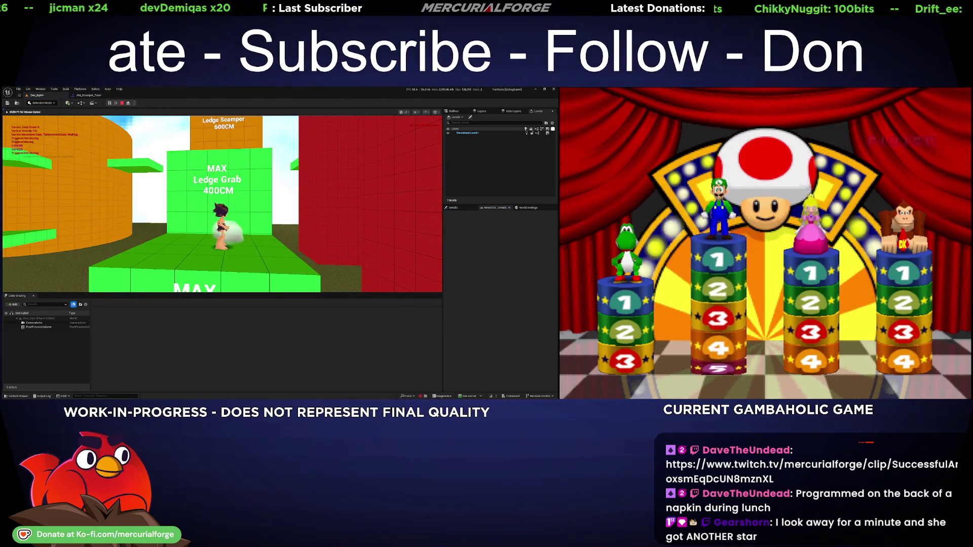
pyautogui.press('w')
pyautogui.press('space')
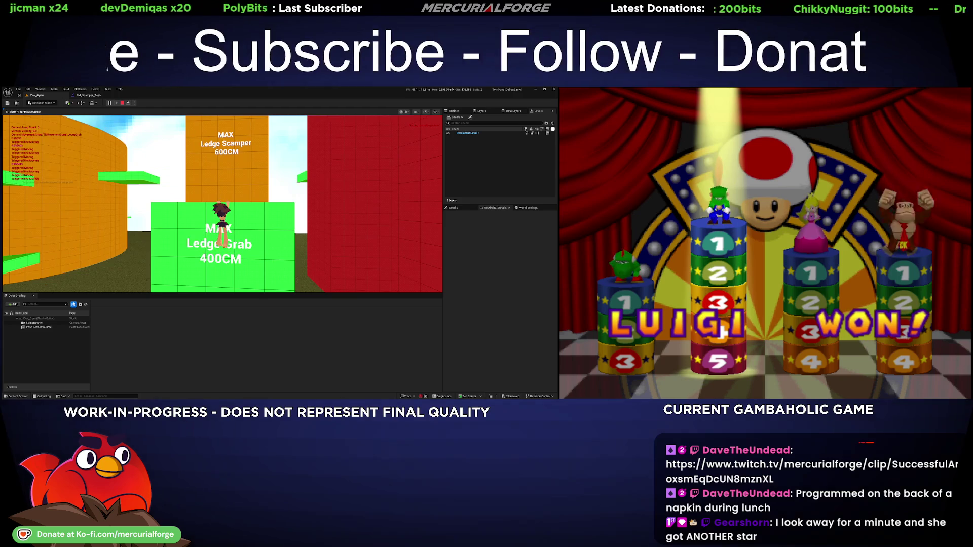
pyautogui.press('space')
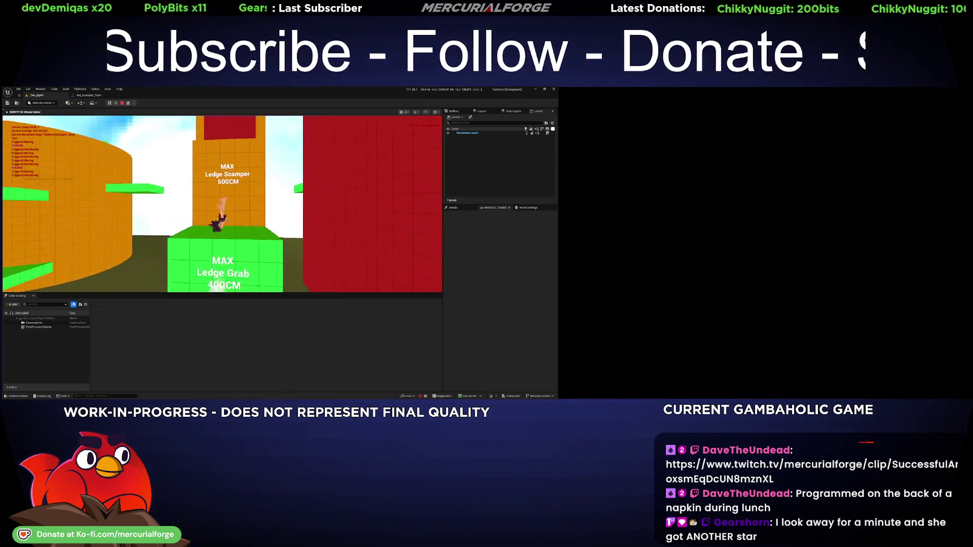
pyautogui.press('space')
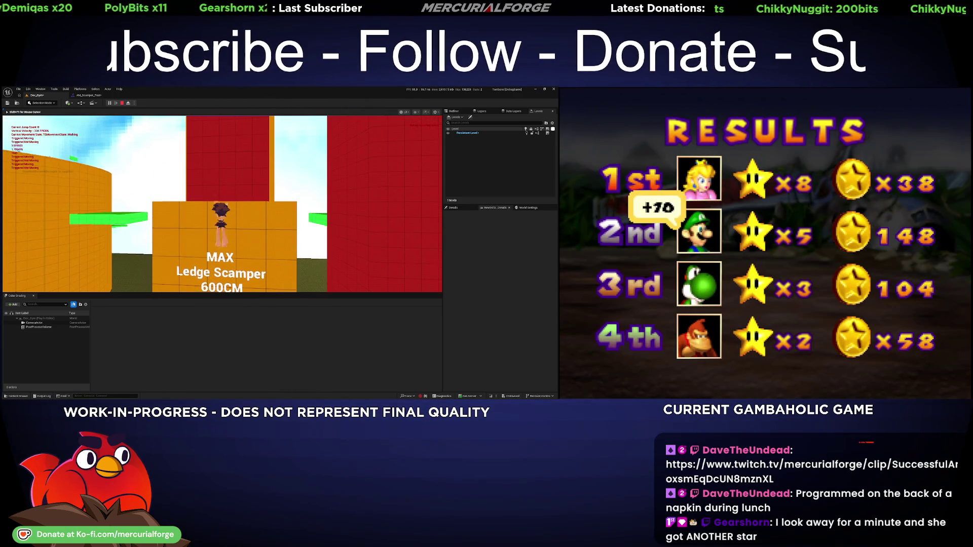
pyautogui.press('space')
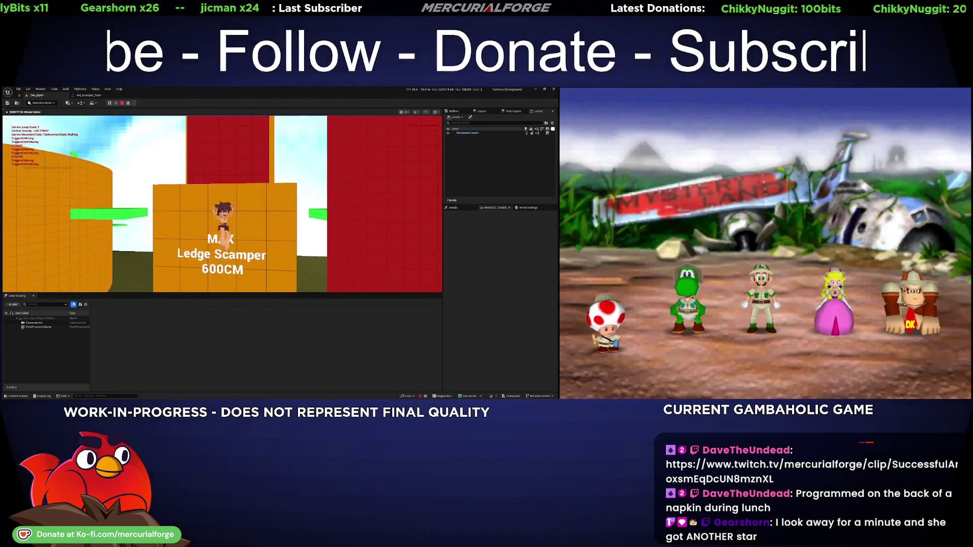
pyautogui.press('s')
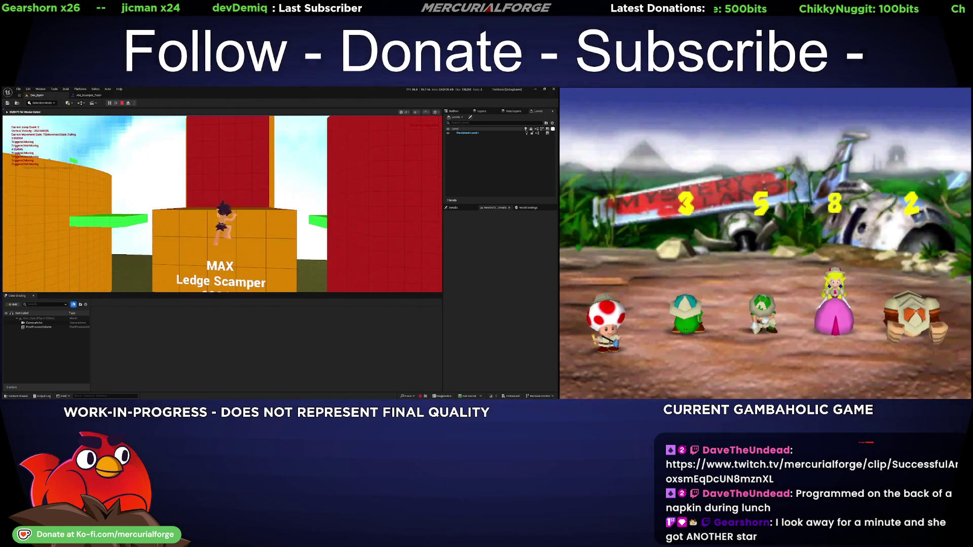
# Scamper up the orange wall, ledge-grab the red wall, and catch the red wall's top ledge
pyautogui.press('w')
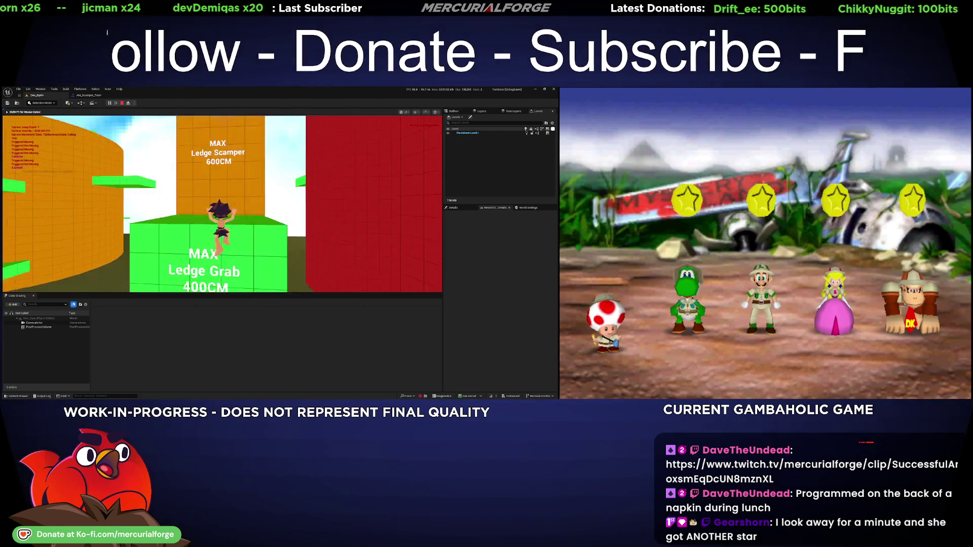
pyautogui.press('w')
pyautogui.press('space')
pyautogui.press('space')
pyautogui.press('space')
pyautogui.press('w')
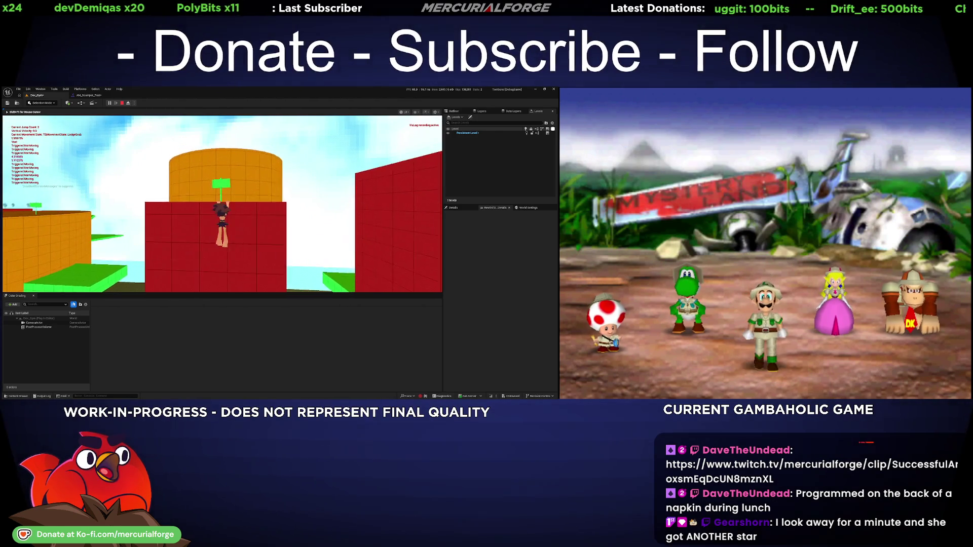
pyautogui.press('space')
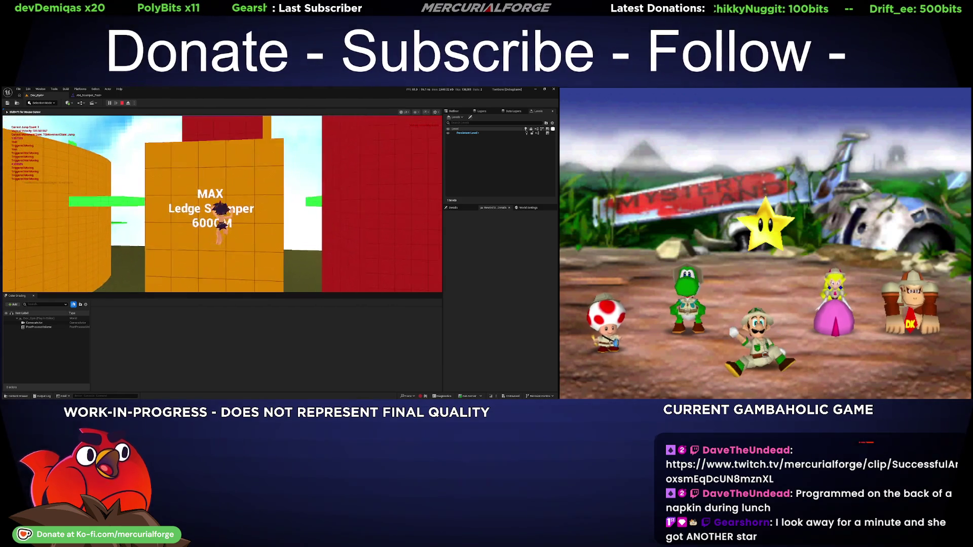
pyautogui.press('w')
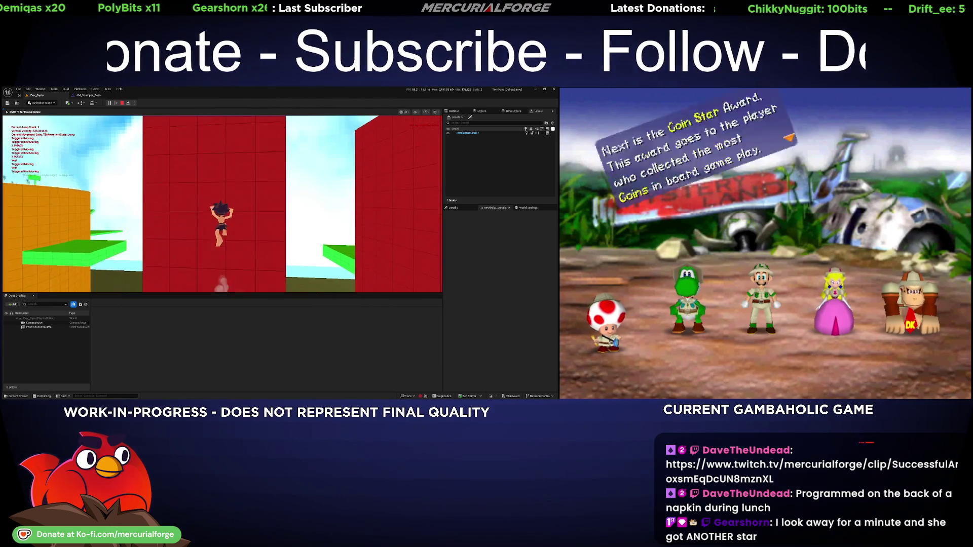
pyautogui.press('space')
pyautogui.press('space')
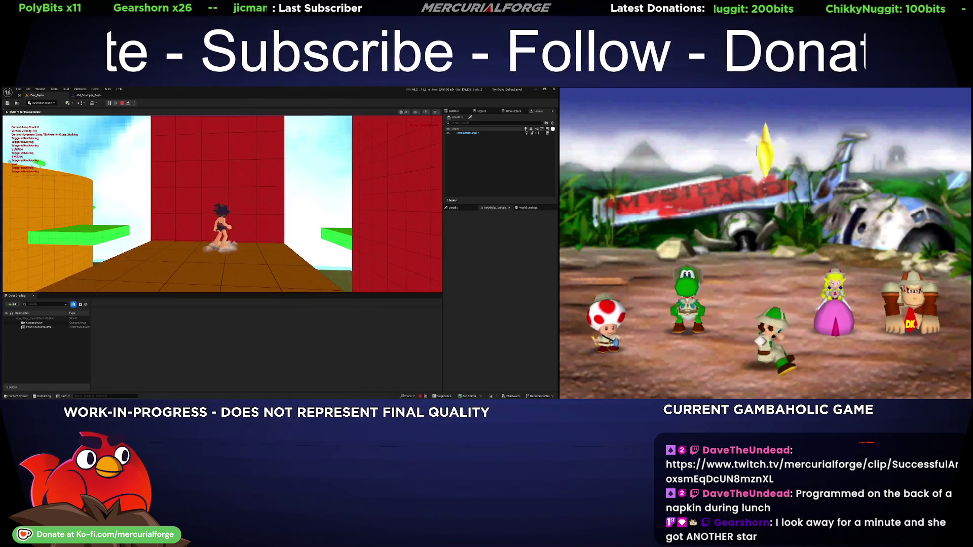
# Climb the red wall from the red box, drop into the corridor, ledge-grab again, then stop playing
pyautogui.press('space')
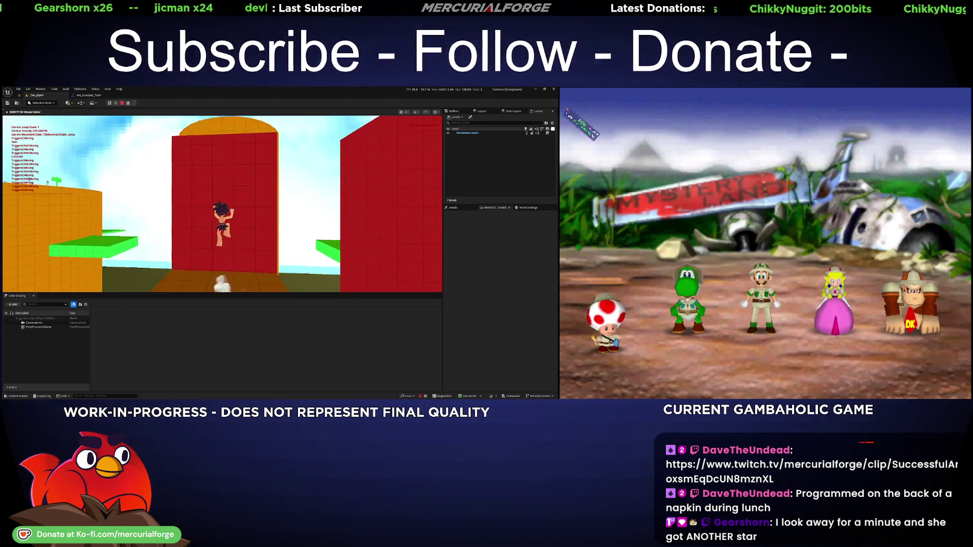
pyautogui.press('space')
pyautogui.press('space')
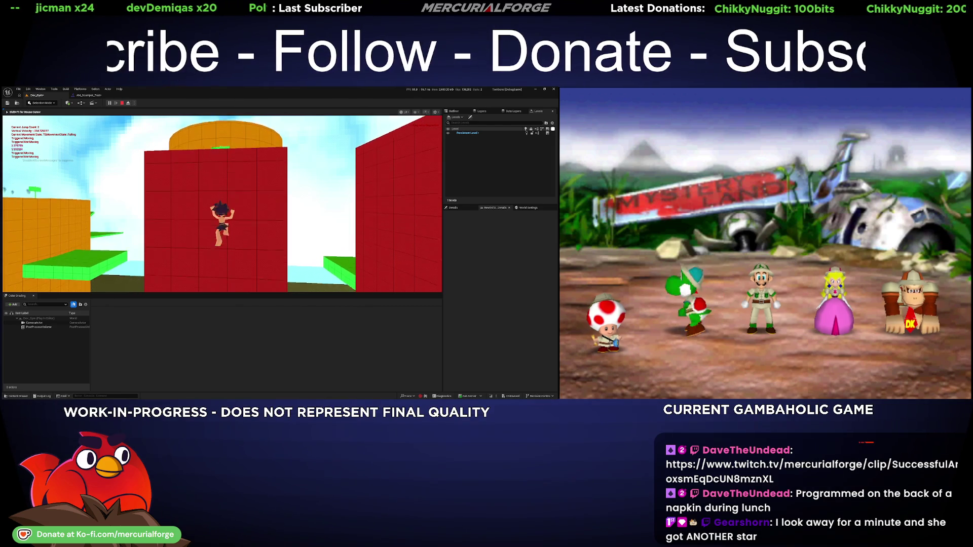
pyautogui.press('space')
pyautogui.press('space')
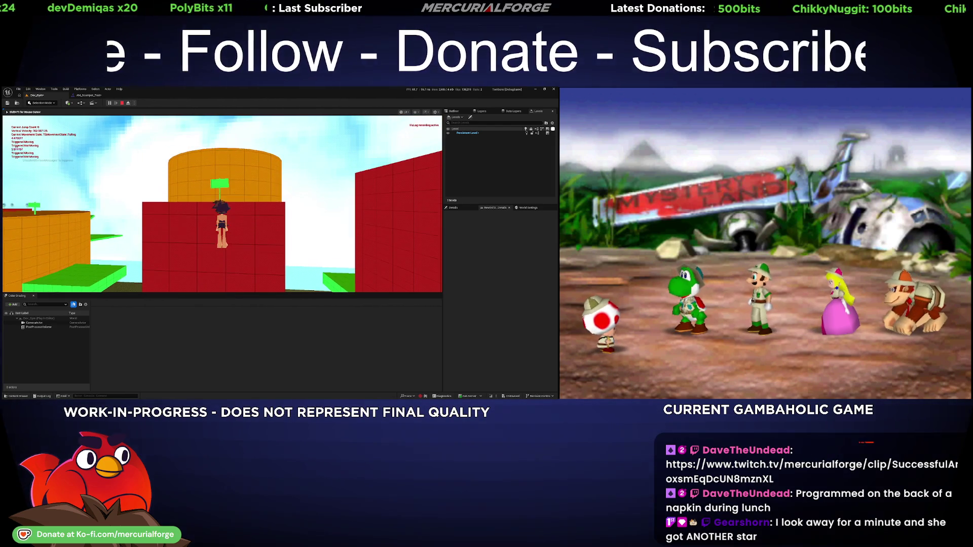
pyautogui.press('space')
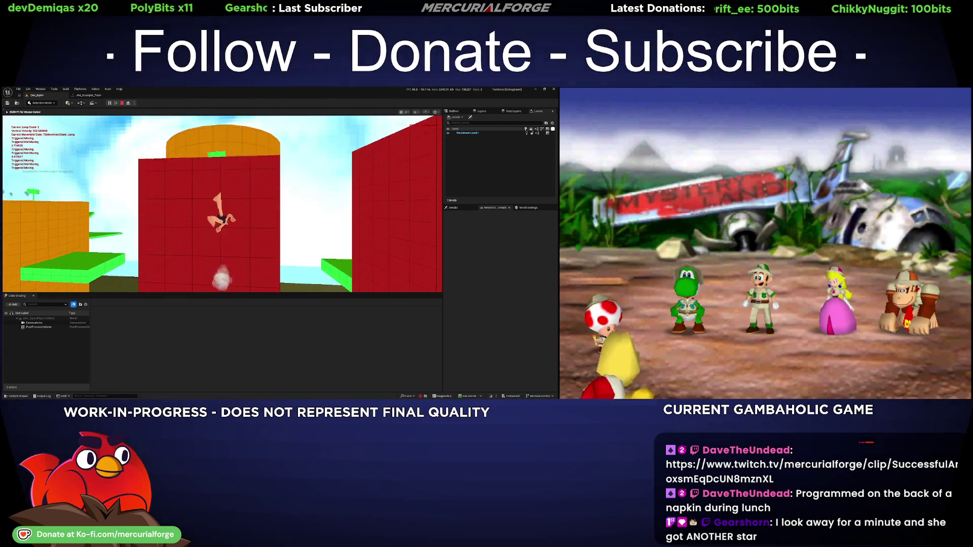
pyautogui.press('w')
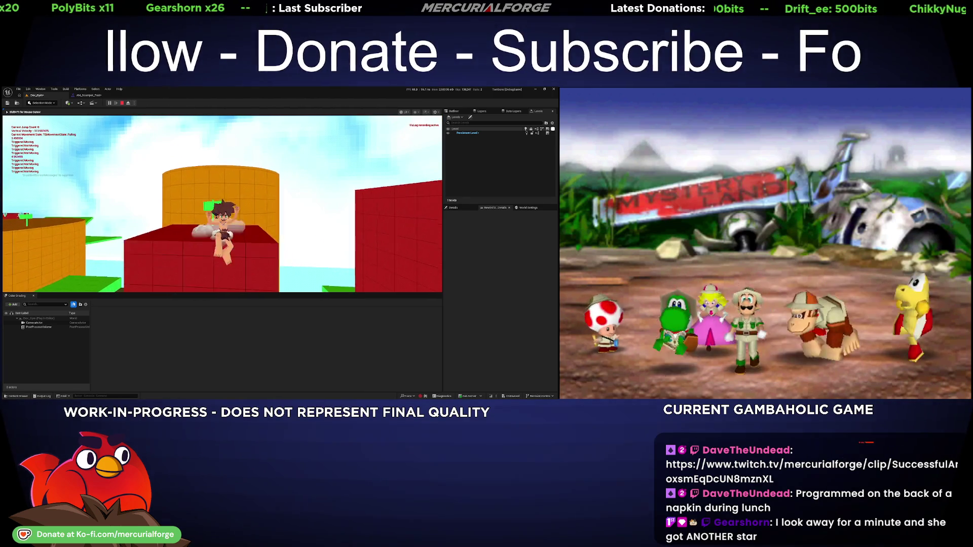
pyautogui.press('w')
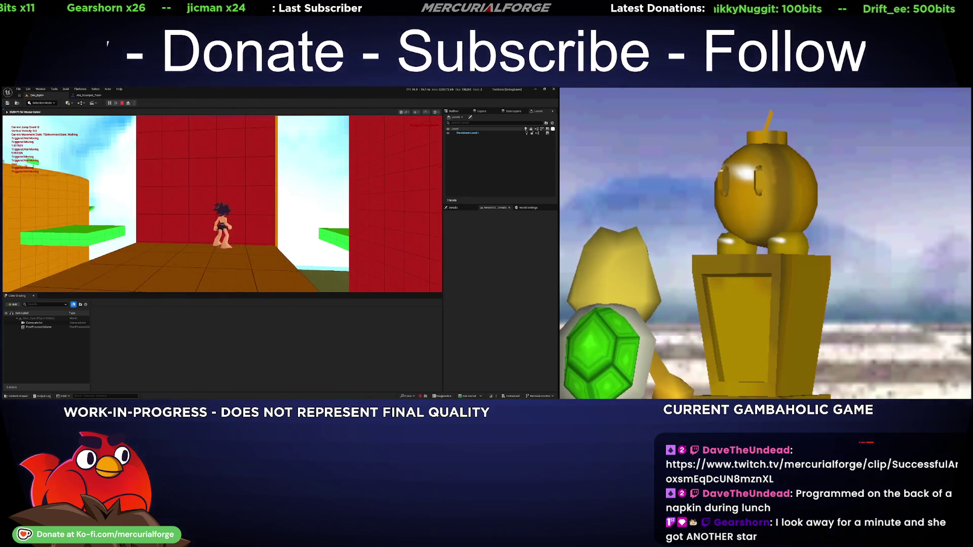
pyautogui.press('space')
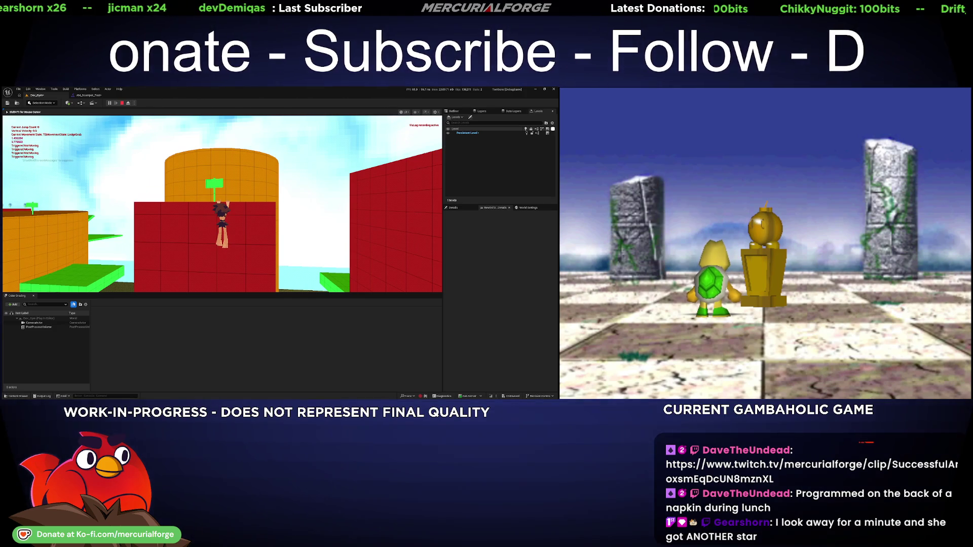
pyautogui.press('Escape')
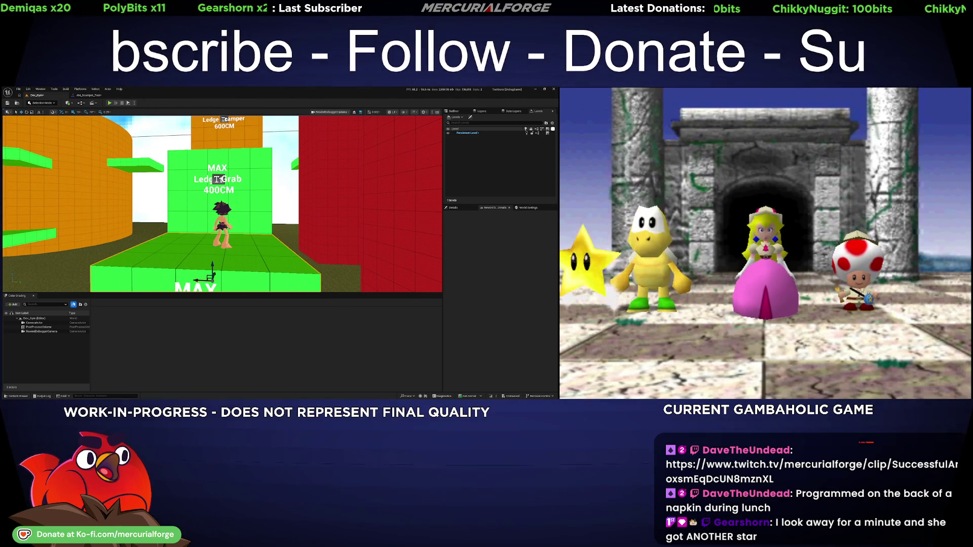
# Select the red wall and start a new Play In Editor session with Alt+P
pyautogui.click(238, 192)
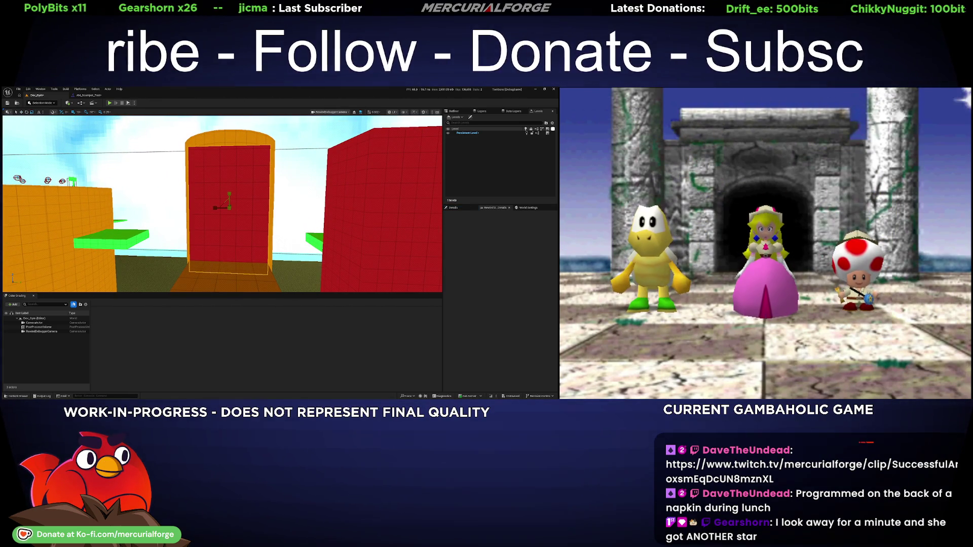
pyautogui.hotkey('alt', 'p')
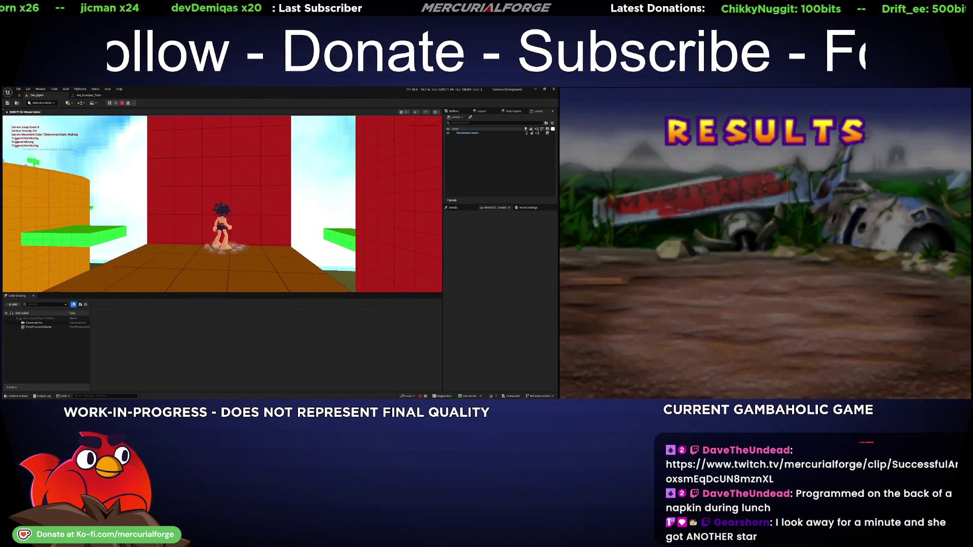
# Jump up the red wall, mantle onto the orange Ledge Scamper wall, and leap back toward the red wall
pyautogui.press('space')
pyautogui.press('space')
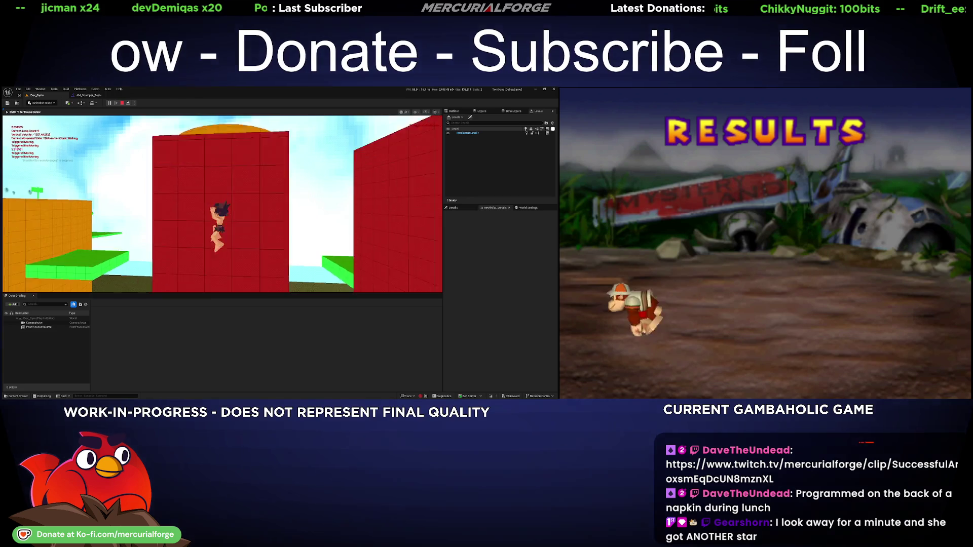
pyautogui.press('space')
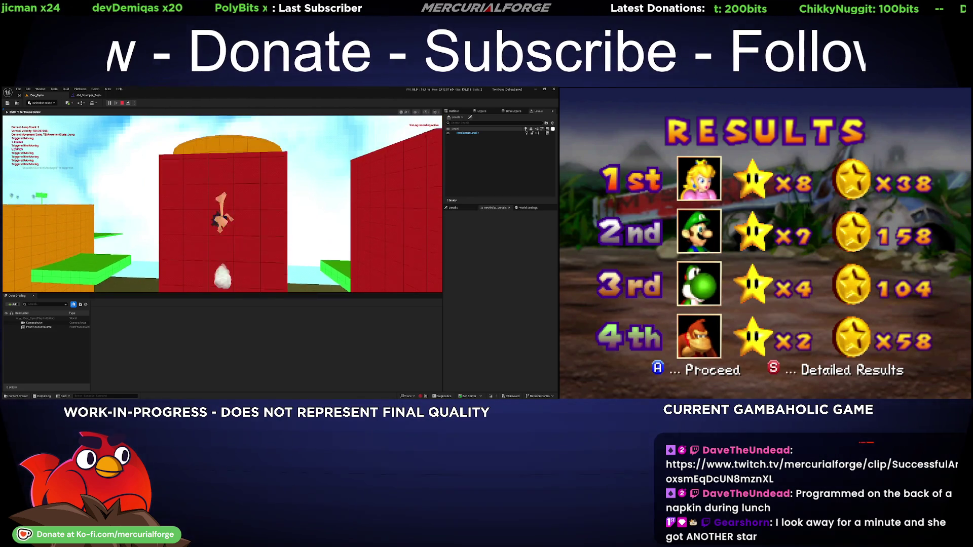
pyautogui.press('space')
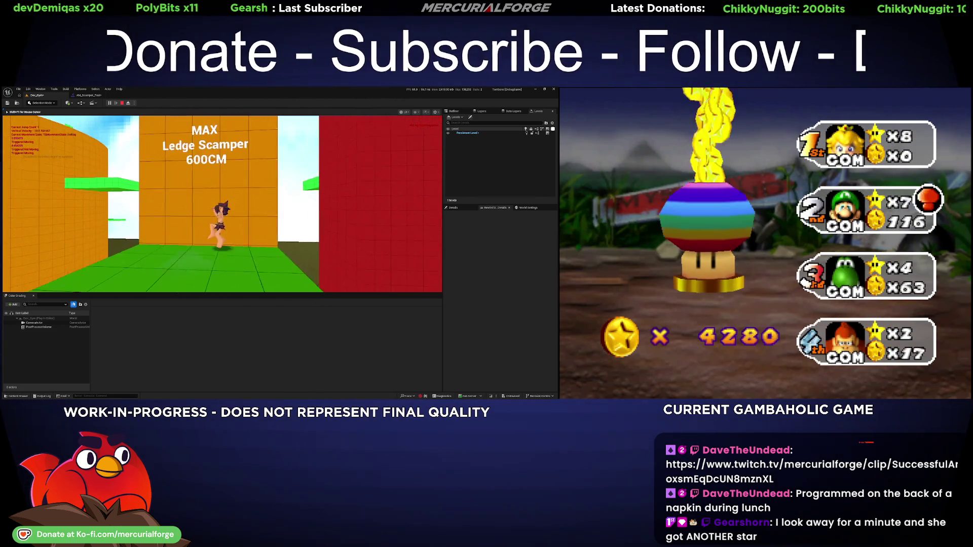
pyautogui.press('space')
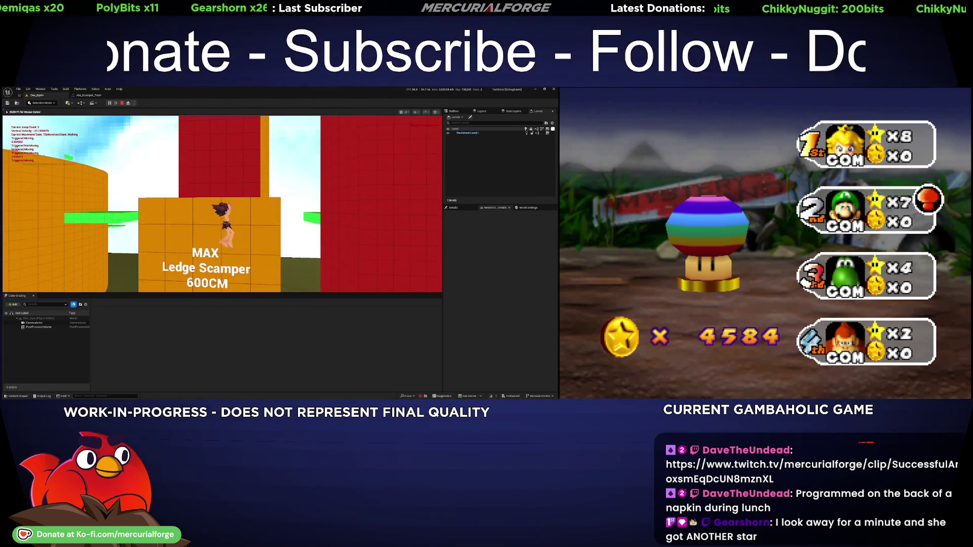
pyautogui.press('space')
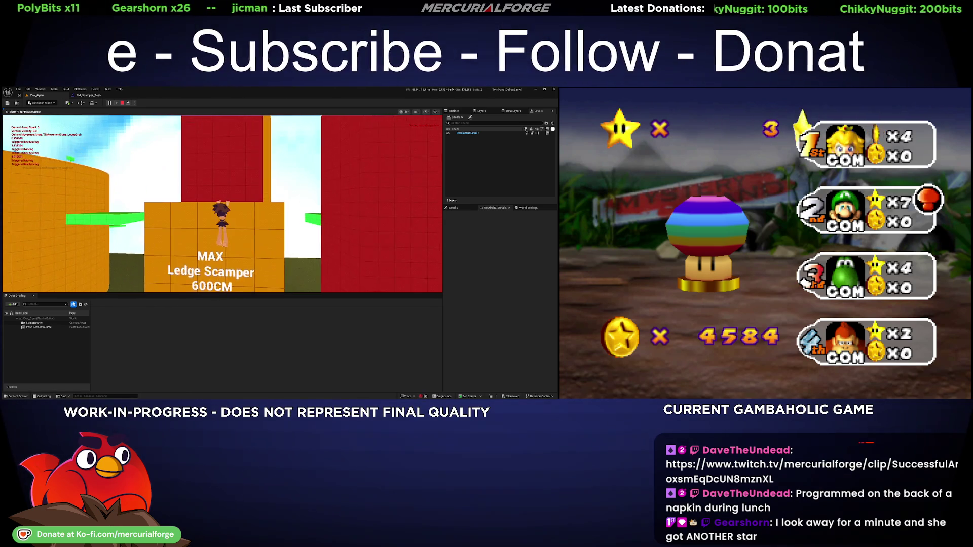
pyautogui.press('w')
pyautogui.press('space')
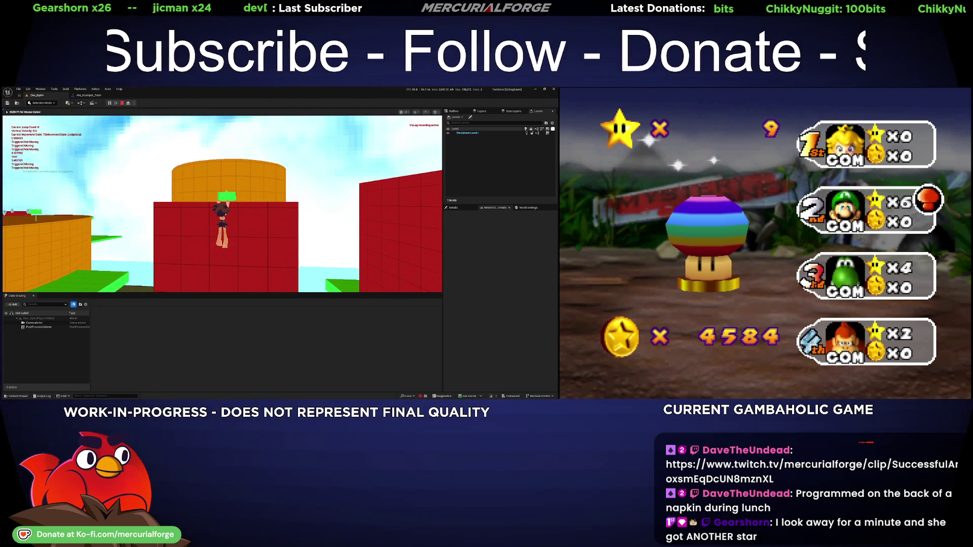
# Climb over the red wall onto the platform, drop between the two red walls, and climb on top
pyautogui.press('s')
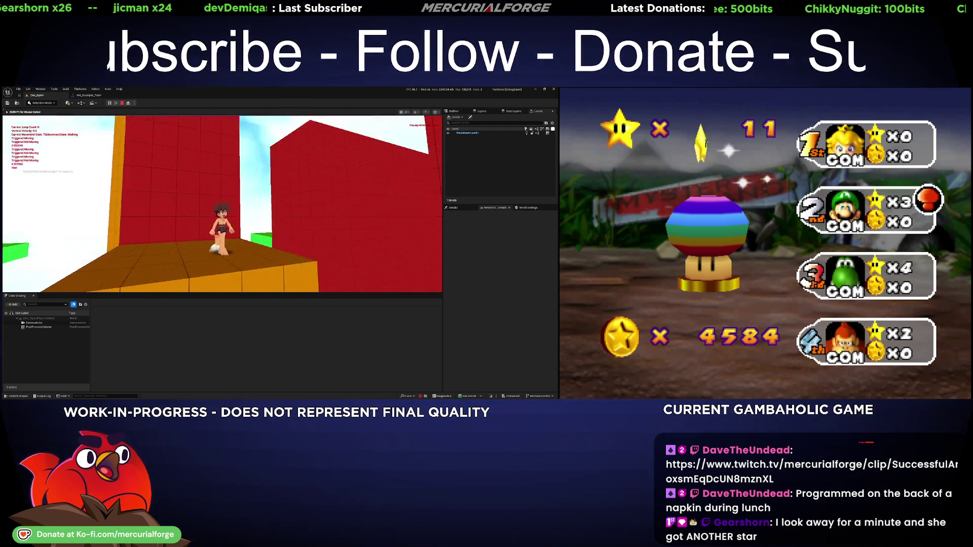
pyautogui.press('space')
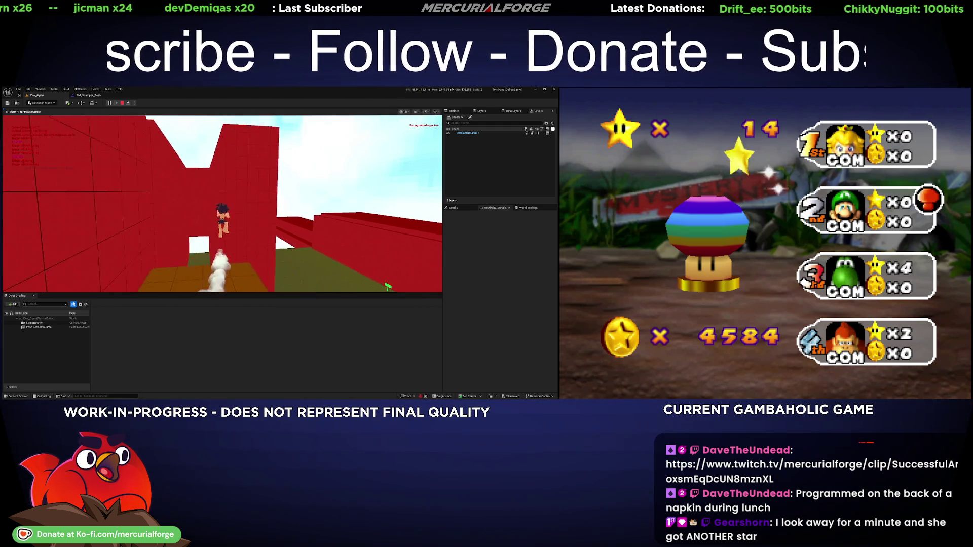
pyautogui.press('w')
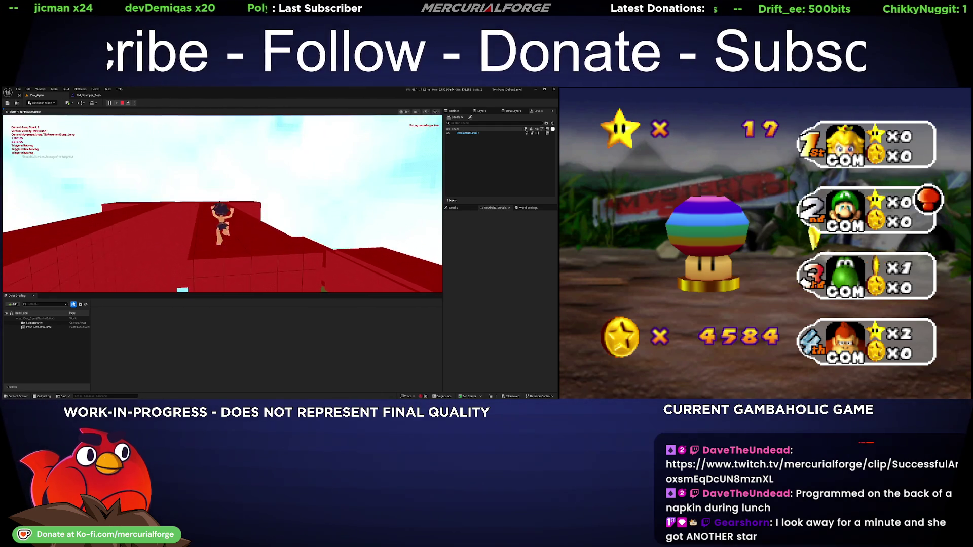
pyautogui.press('w')
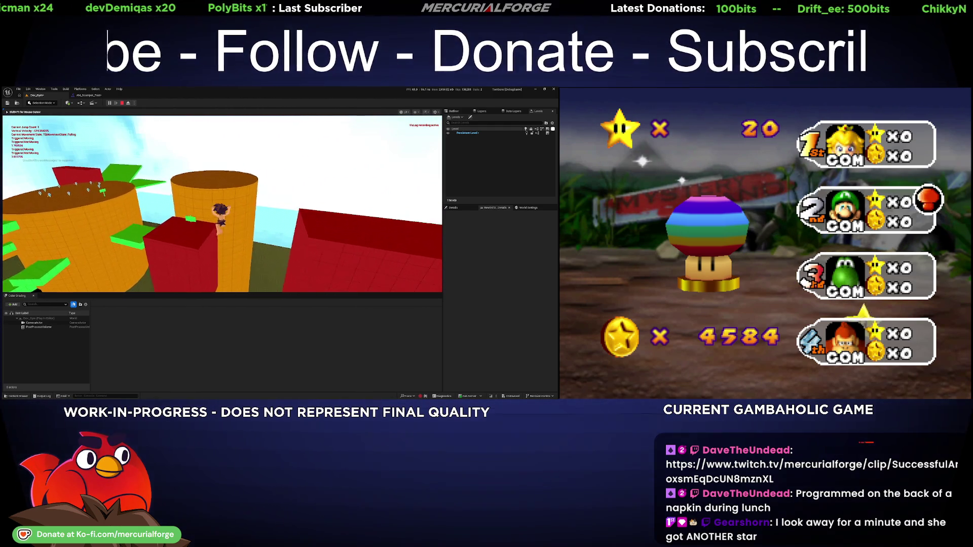
pyautogui.press('w')
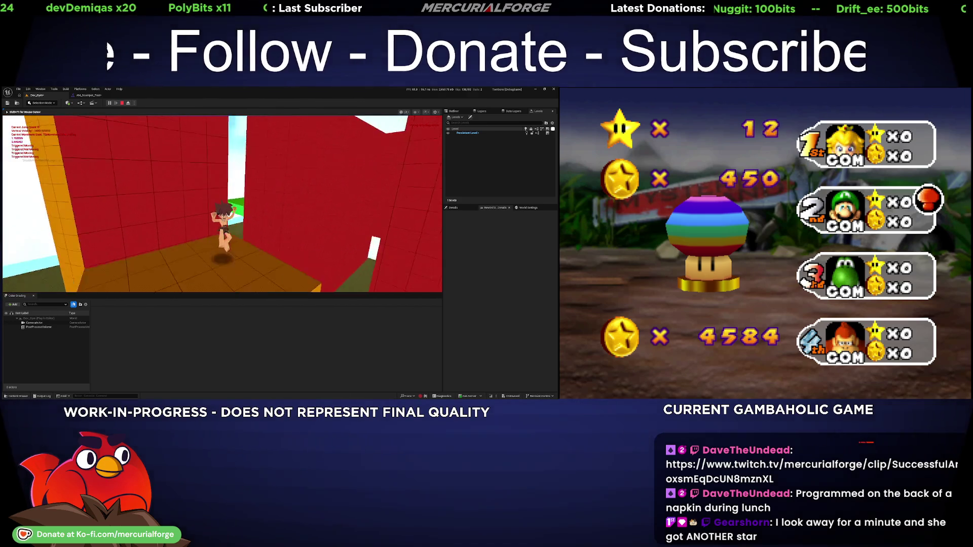
pyautogui.press('w')
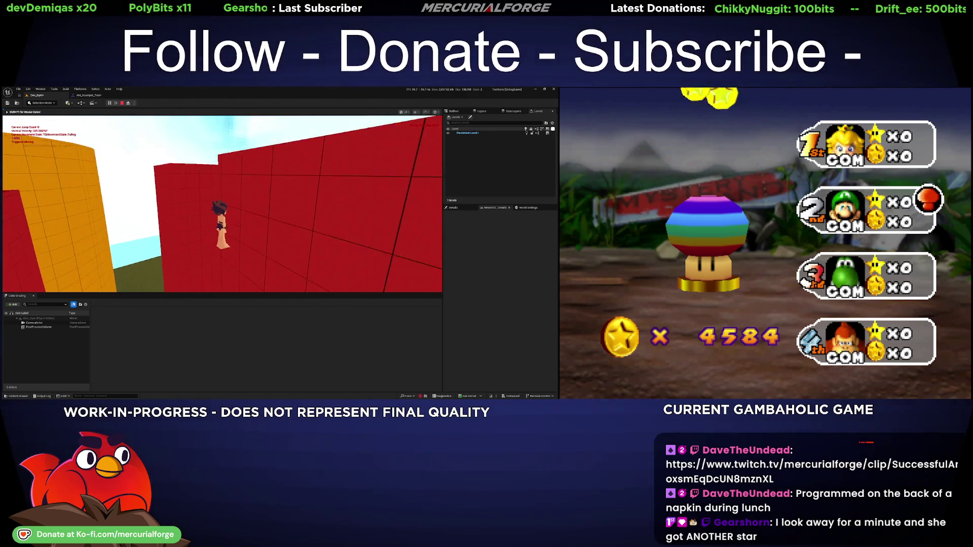
# Jump across to the tall orange tower, climb it, then leap onto and pull up atop the red block
pyautogui.press('w')
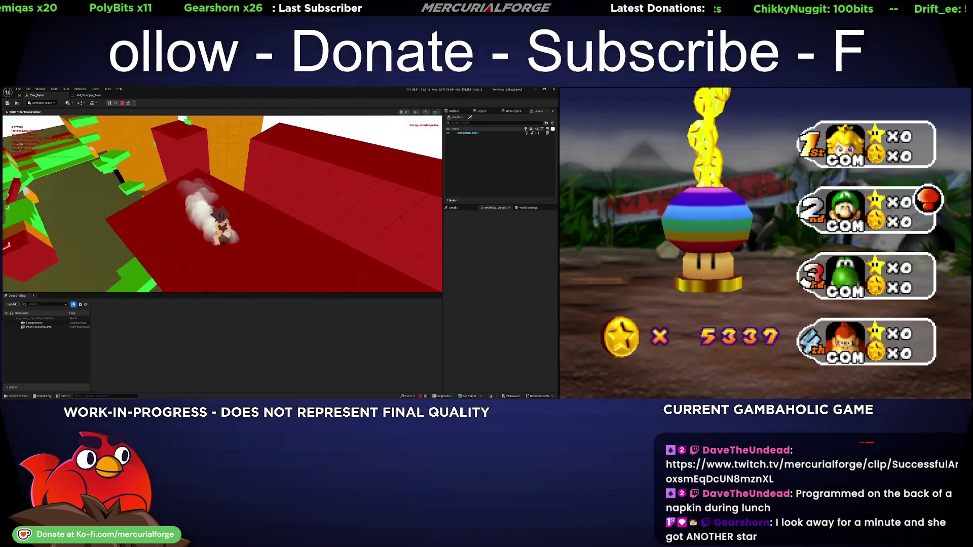
pyautogui.press('w')
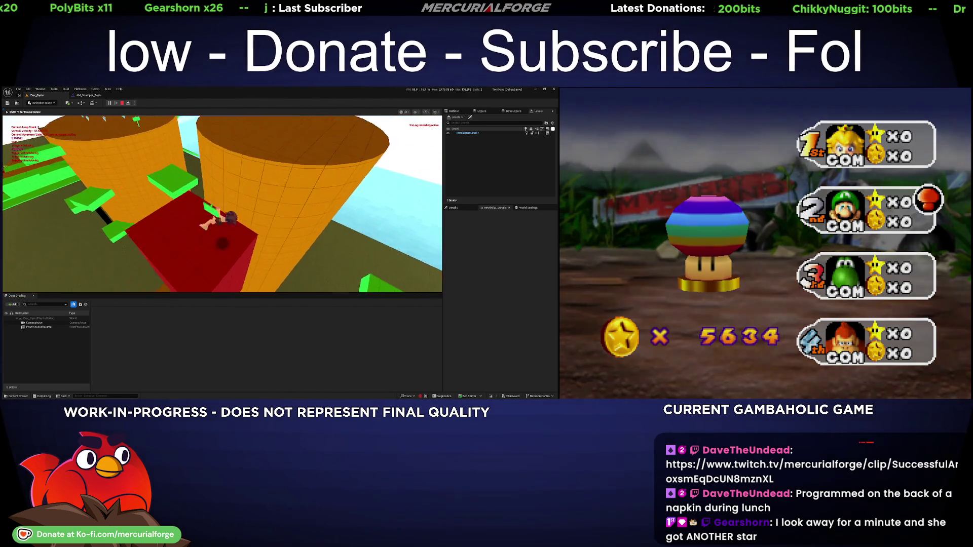
pyautogui.press('w')
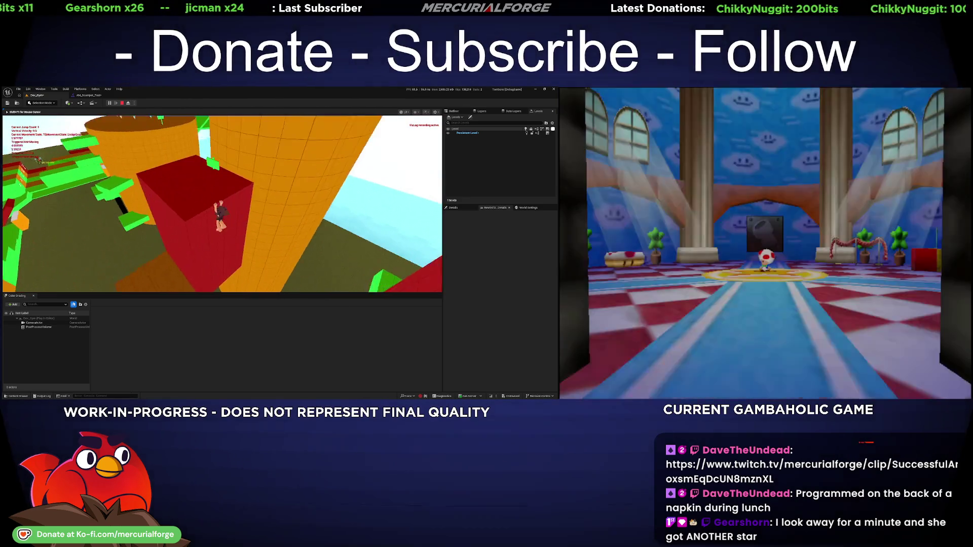
pyautogui.press('w')
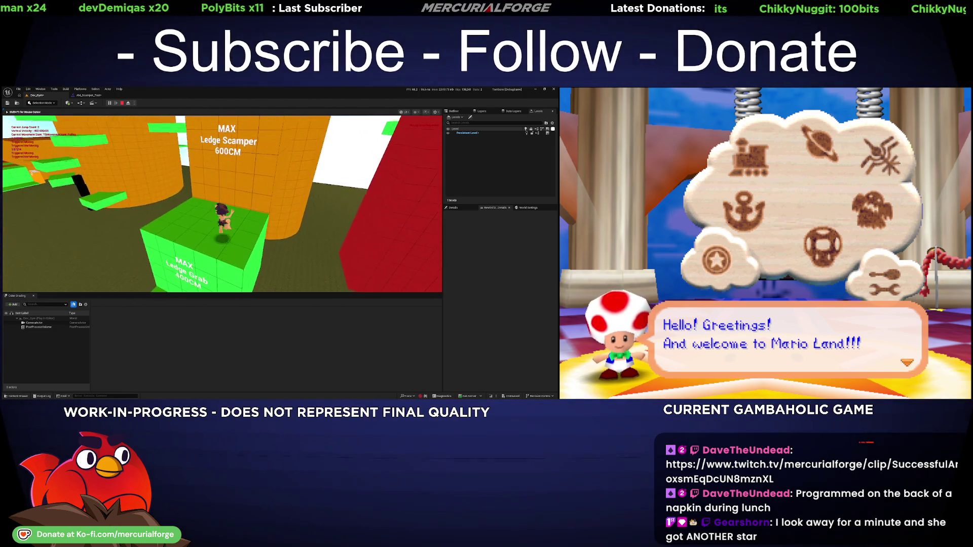
pyautogui.press('w')
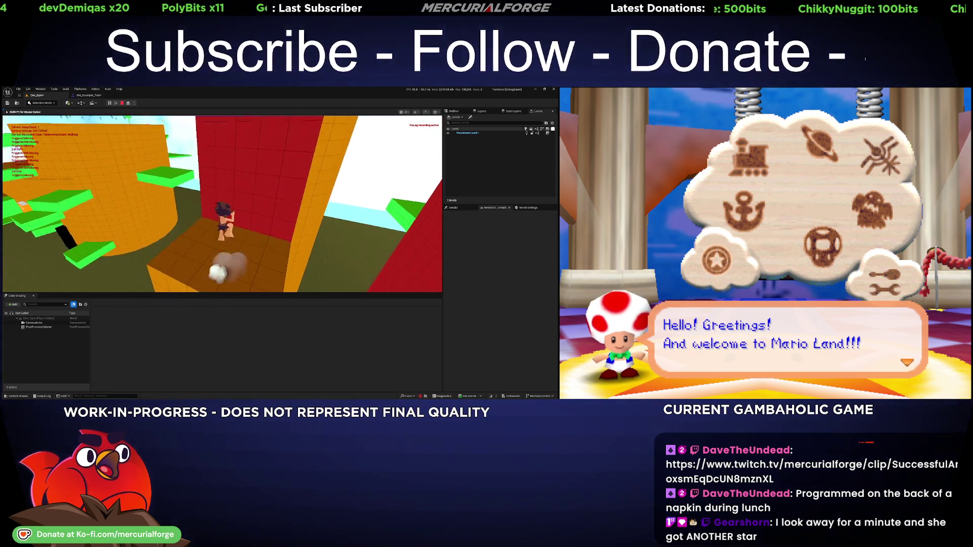
pyautogui.press('w')
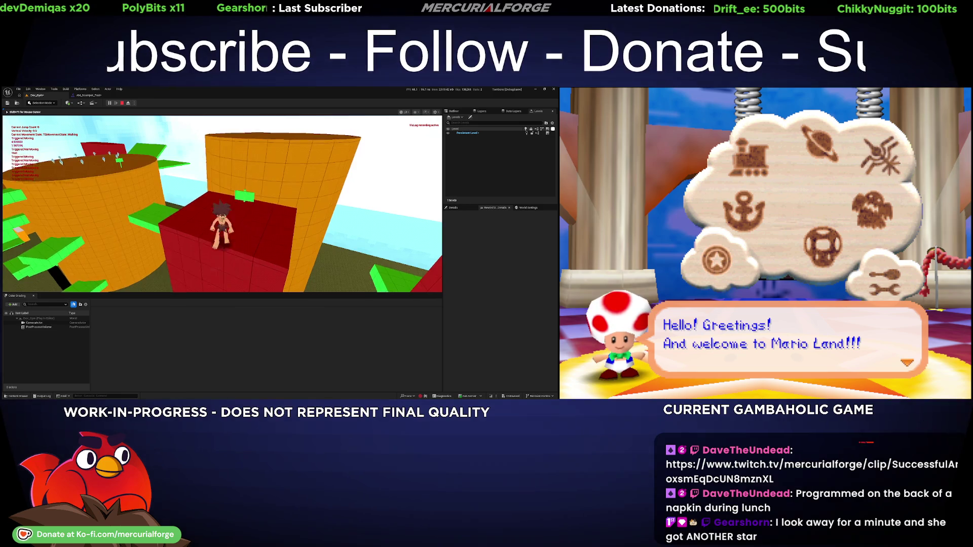
# Jump from the red block onto the green block, reach the green Ledge Grab wall, then stop playing
pyautogui.press('space')
pyautogui.press('space')
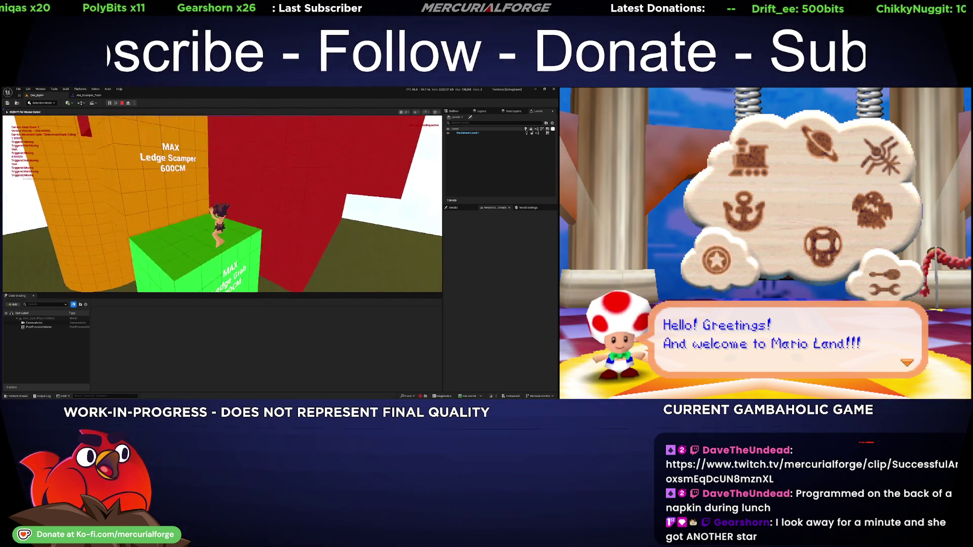
pyautogui.press('space')
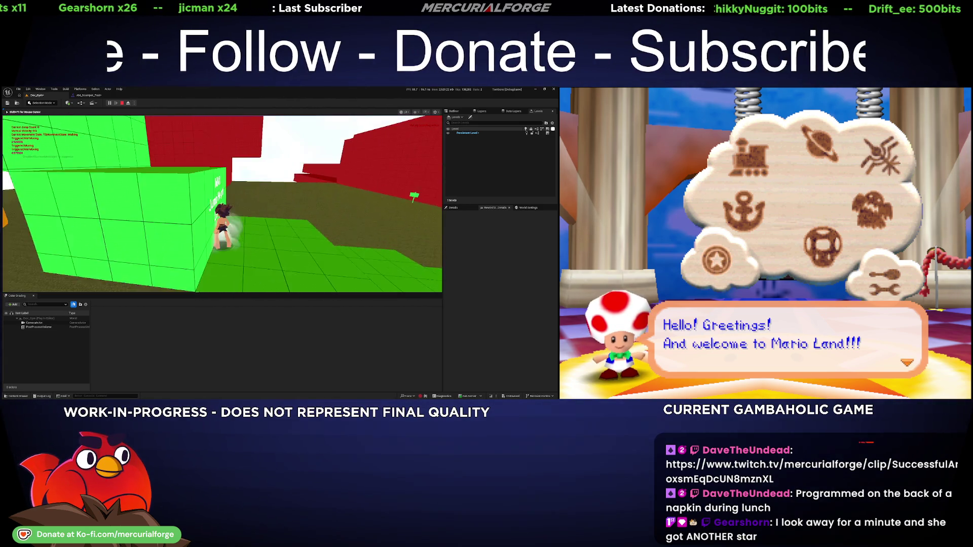
pyautogui.press('space')
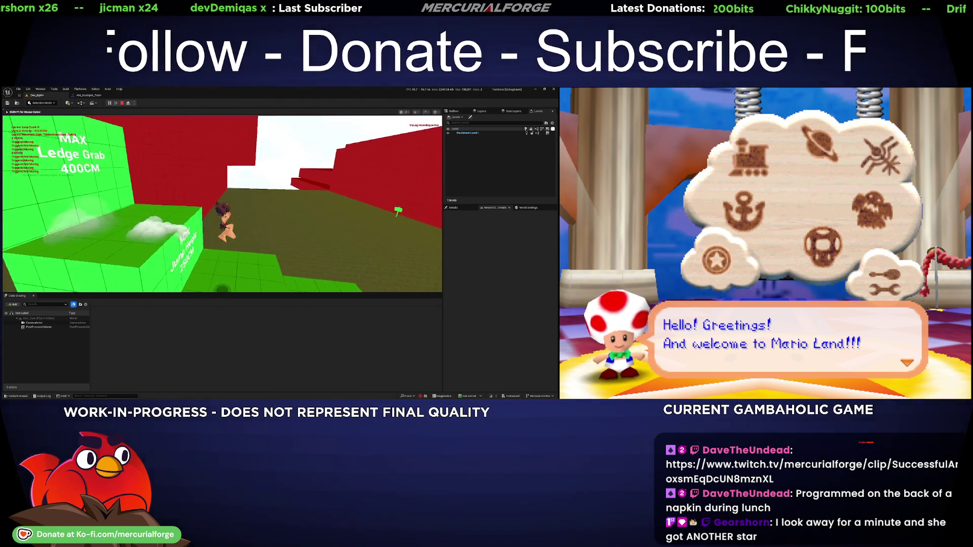
pyautogui.press('space')
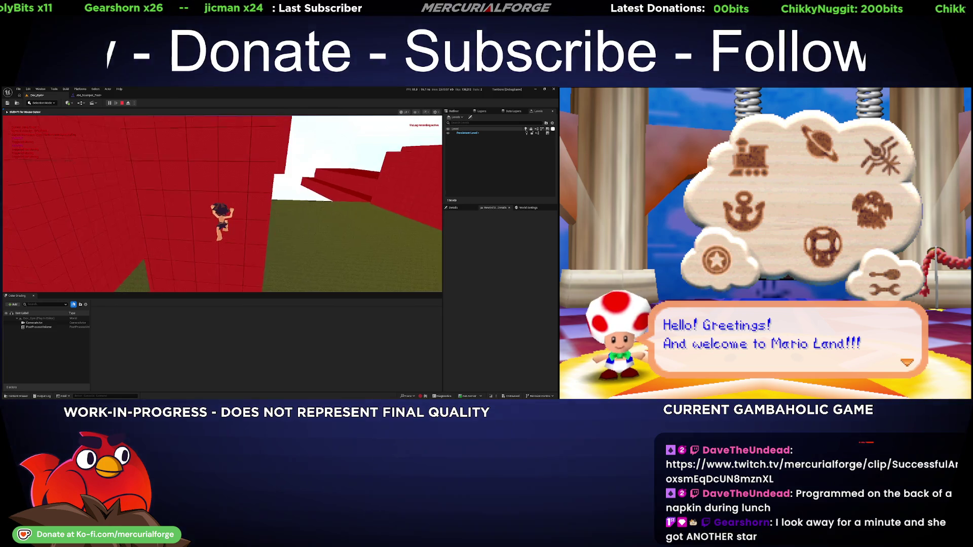
pyautogui.press('Escape')
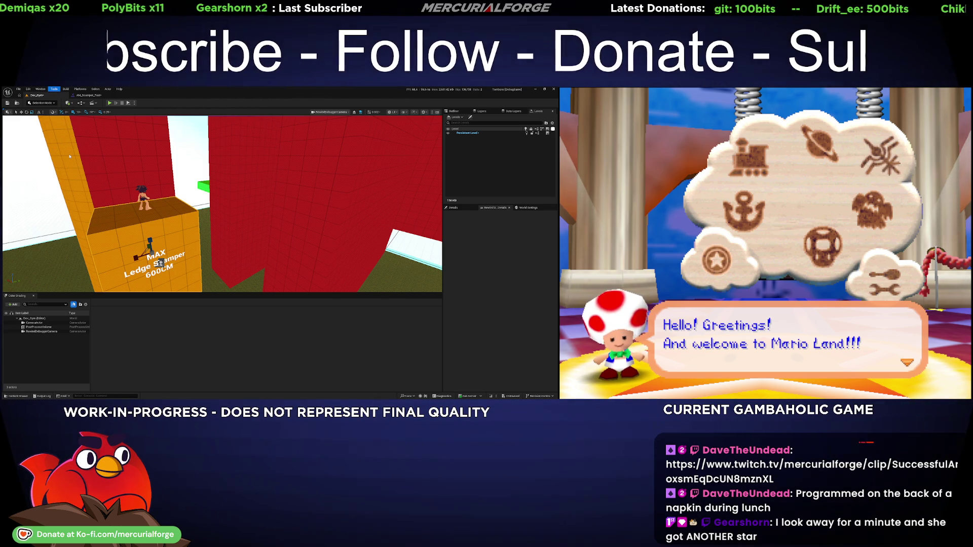
# Open the Rewind Debugger, scrub the recording back to the red-wall climb, and switch to perspective view
pyautogui.click(122, 254)
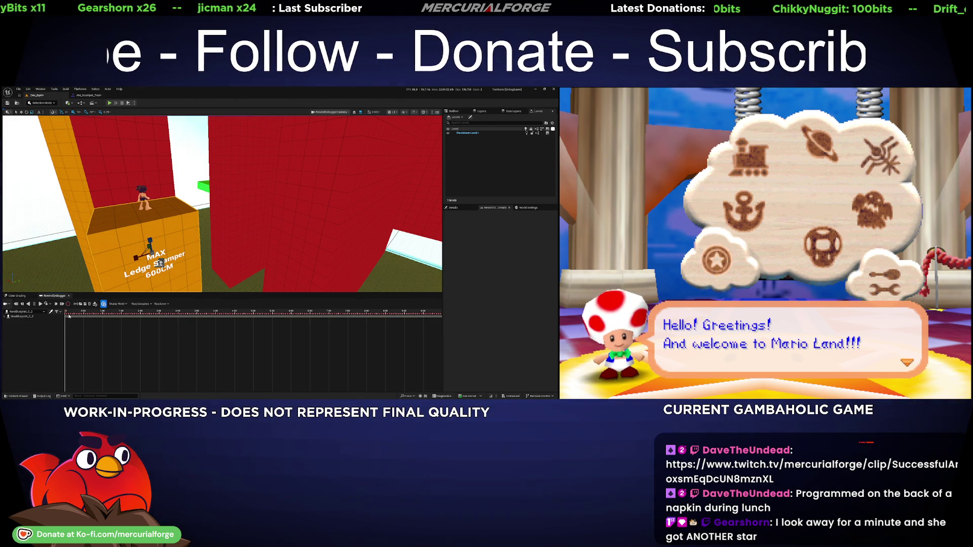
pyautogui.moveTo(91, 314); pyautogui.dragTo(325, 323)
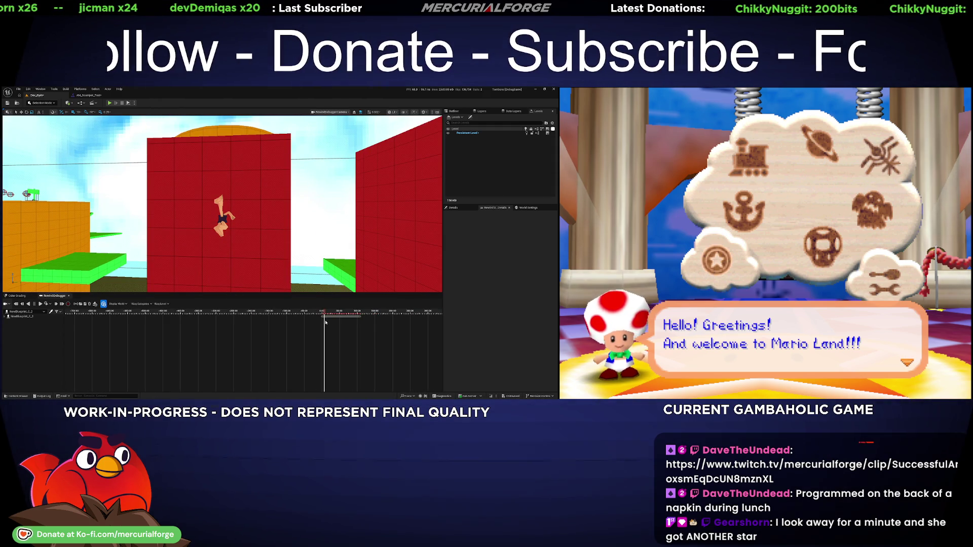
pyautogui.moveTo(353, 312); pyautogui.dragTo(361, 316)
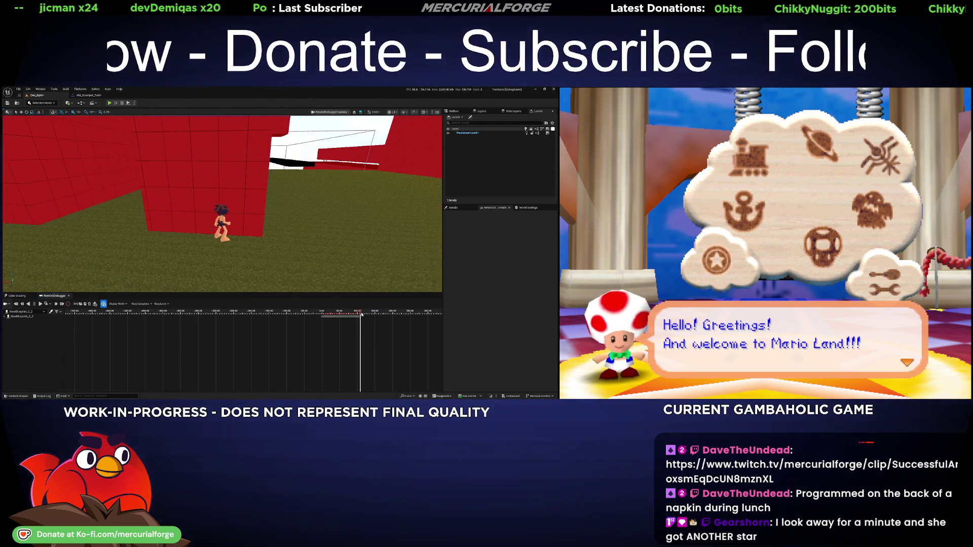
pyautogui.scroll(2, 363, 314)
pyautogui.scroll(4, 363, 314)
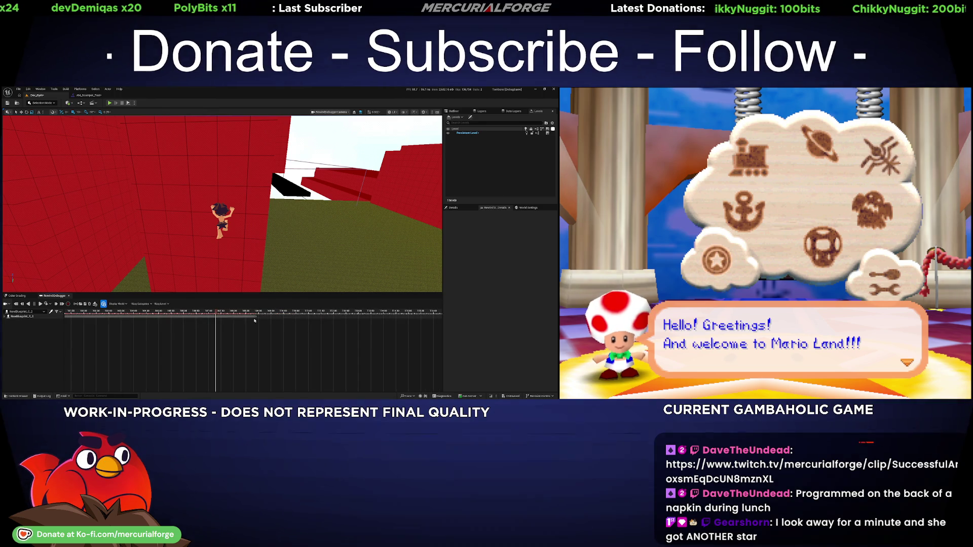
pyautogui.moveTo(217, 312); pyautogui.dragTo(208, 308)
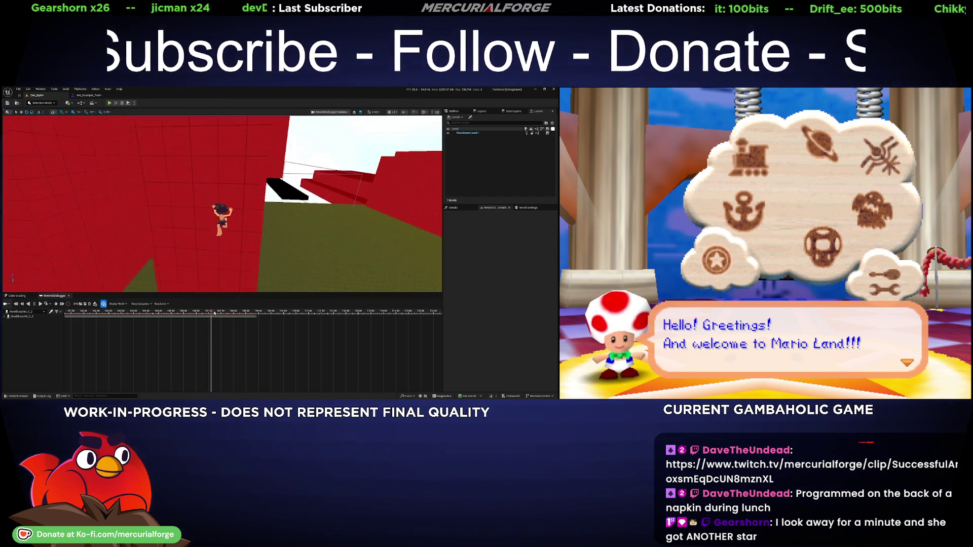
pyautogui.click(360, 112)
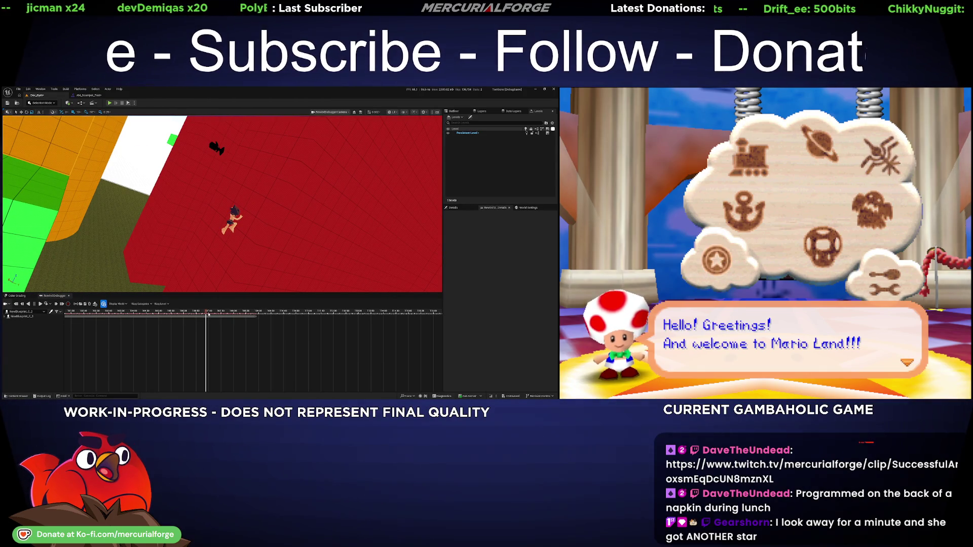
# Step the replay a few frames around the climbing pose, then orbit to the green and orange walls
pyautogui.moveTo(203, 317); pyautogui.dragTo(205, 317)
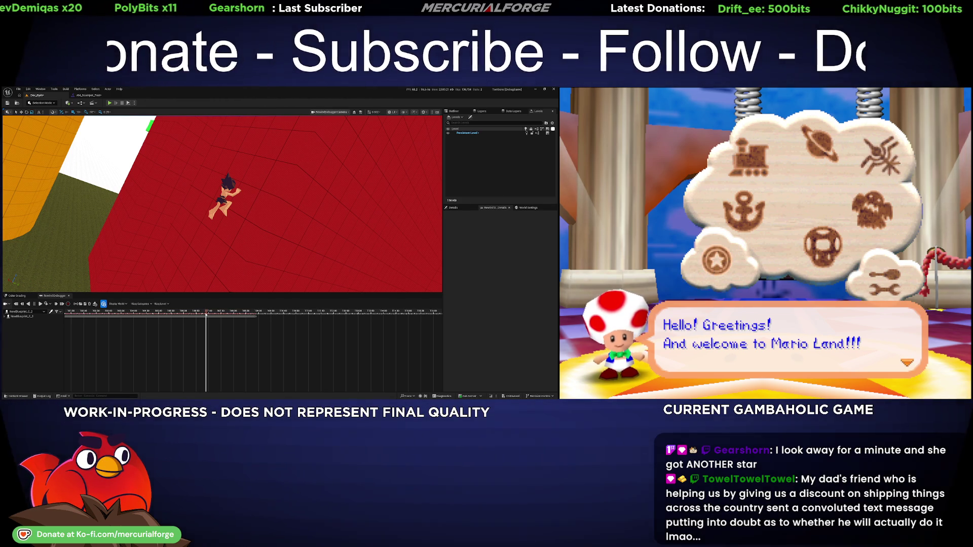
pyautogui.moveTo(207, 312)
pyautogui.mouseDown()
pyautogui.moveTo(222, 309)
pyautogui.moveTo(197, 311)
pyautogui.moveTo(207, 310)
pyautogui.mouseUp()
pyautogui.moveTo(257, 239); pyautogui.dragTo(258, 239)
pyautogui.moveTo(362, 141); pyautogui.dragTo(363, 141)
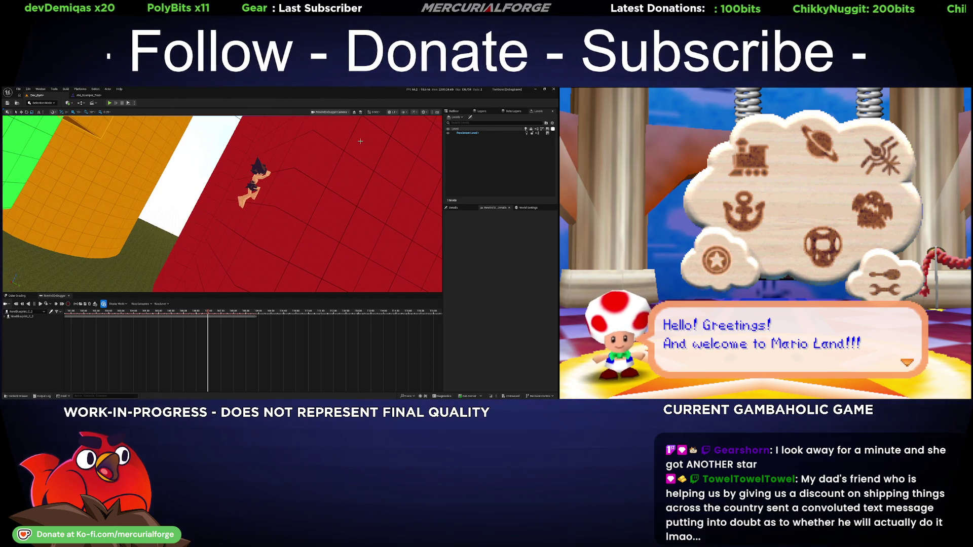
pyautogui.moveTo(266, 149); pyautogui.dragTo(141, 177)
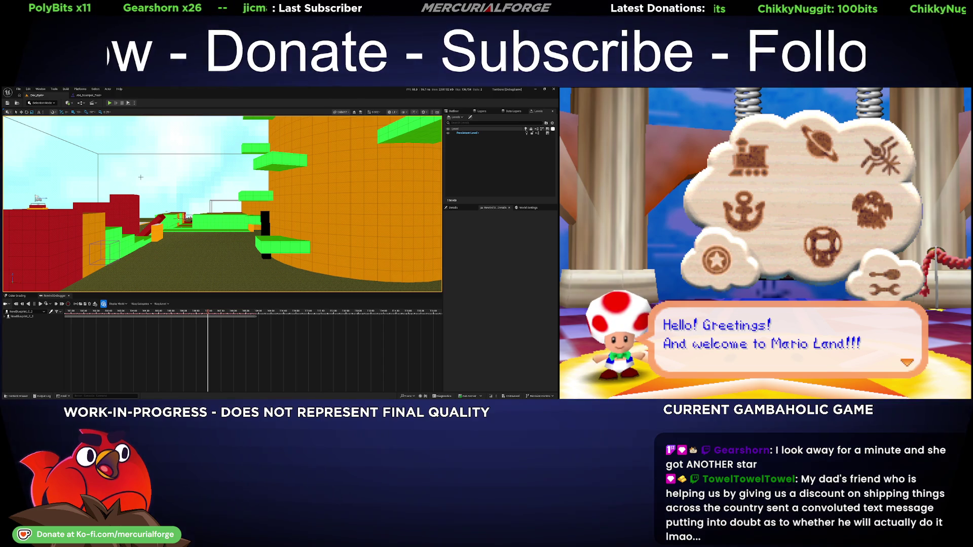
# Fly the Perspective camera to the Ledge Scamper 600CM marker by the orange wall, then advance the replay
pyautogui.click(354, 113)
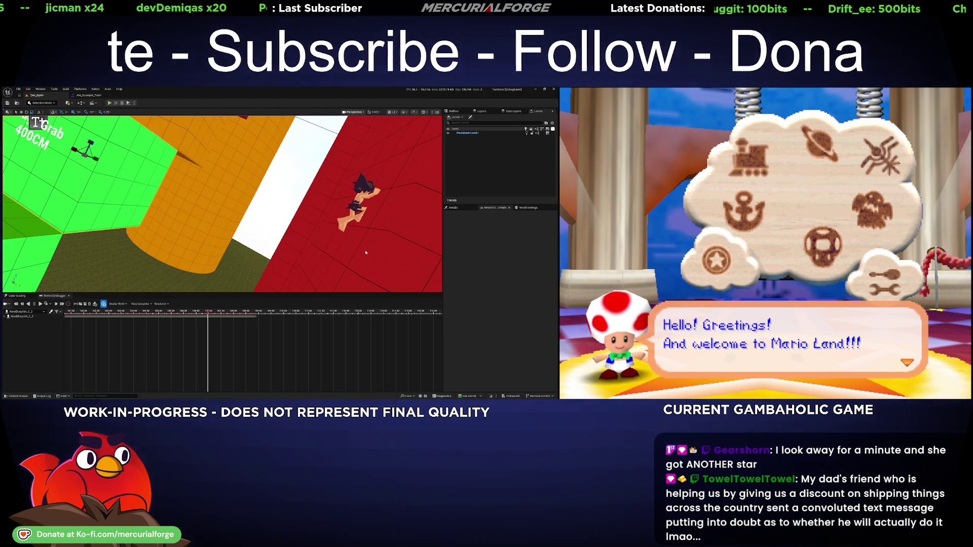
pyautogui.press('Escape')
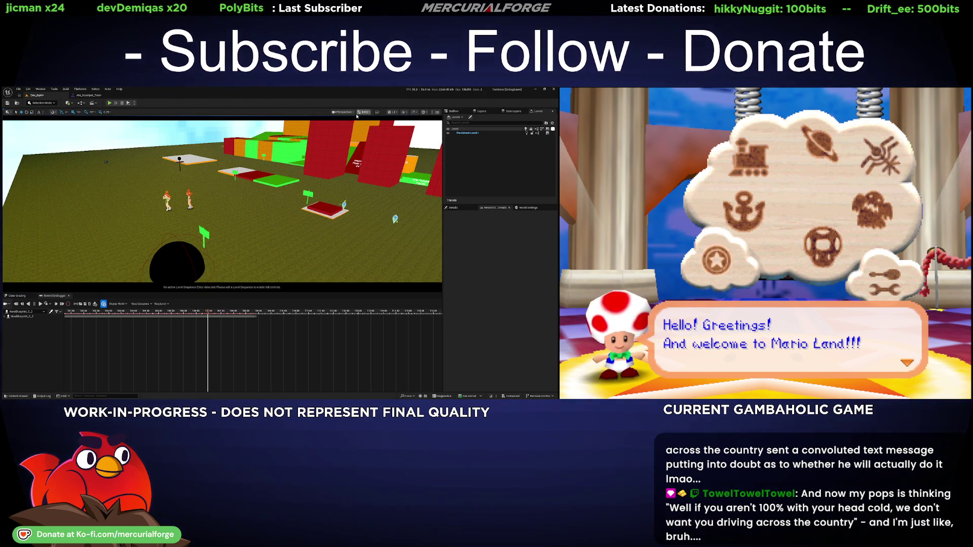
pyautogui.press('w')
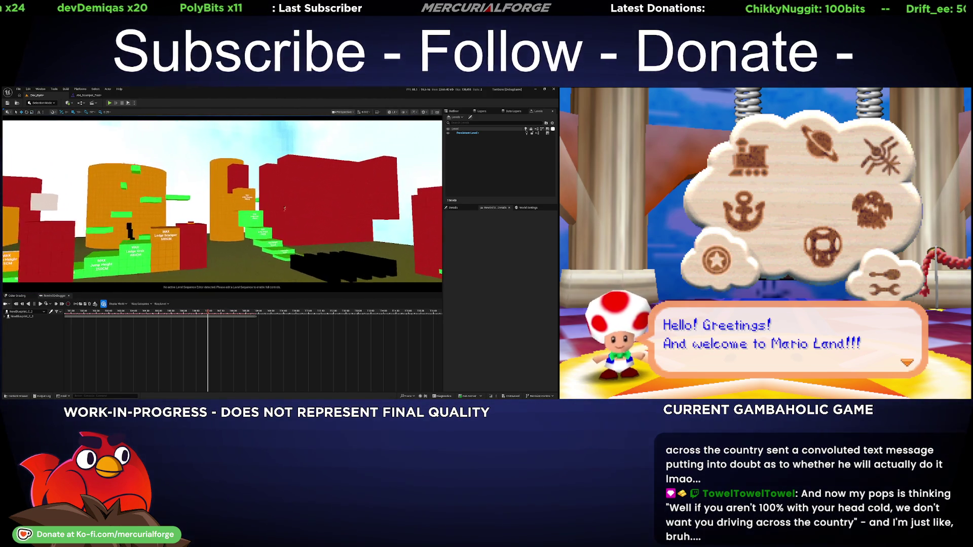
pyautogui.press('w')
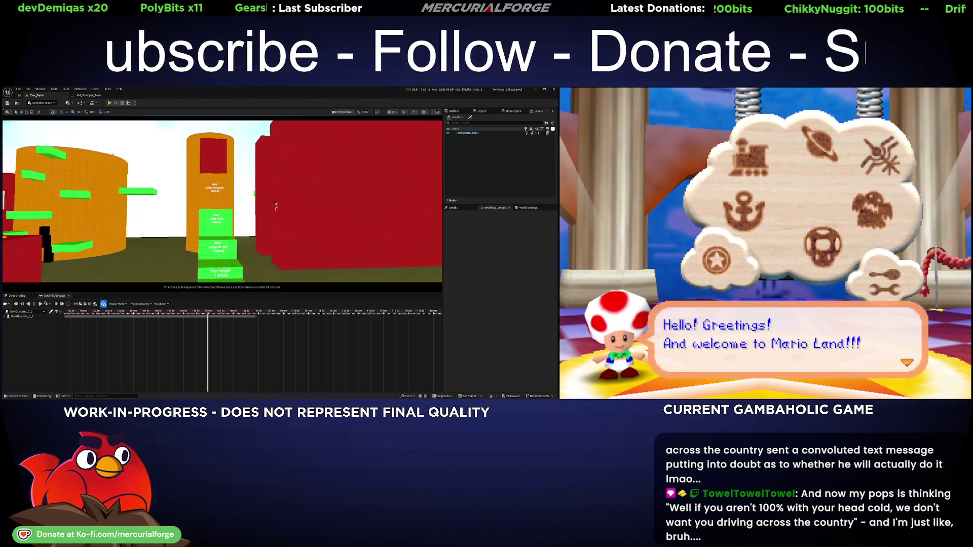
pyautogui.press('w')
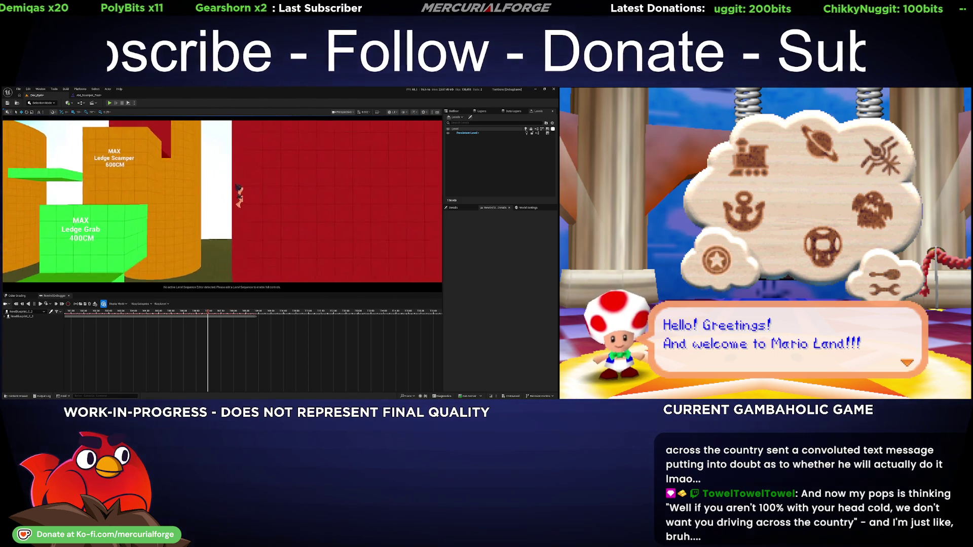
pyautogui.press('w')
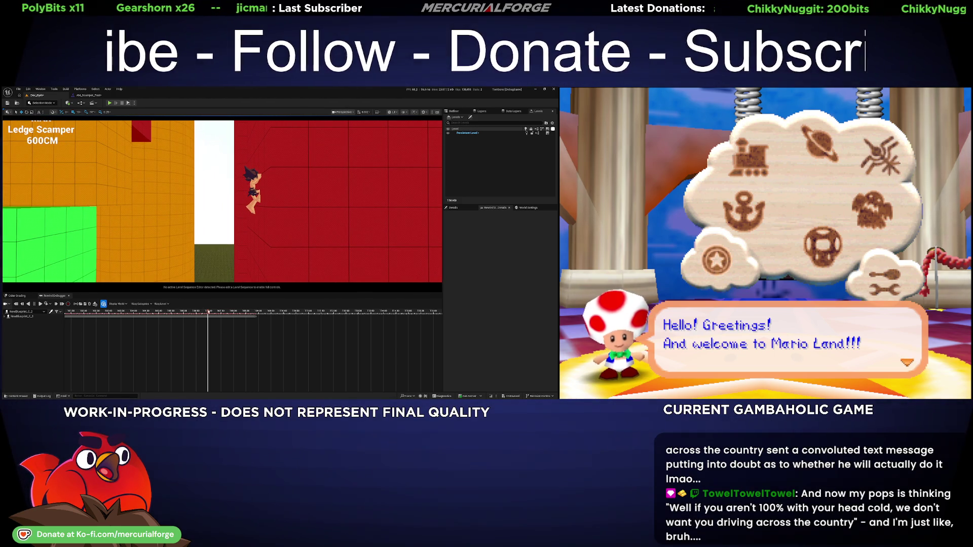
pyautogui.moveTo(208, 314); pyautogui.dragTo(214, 309)
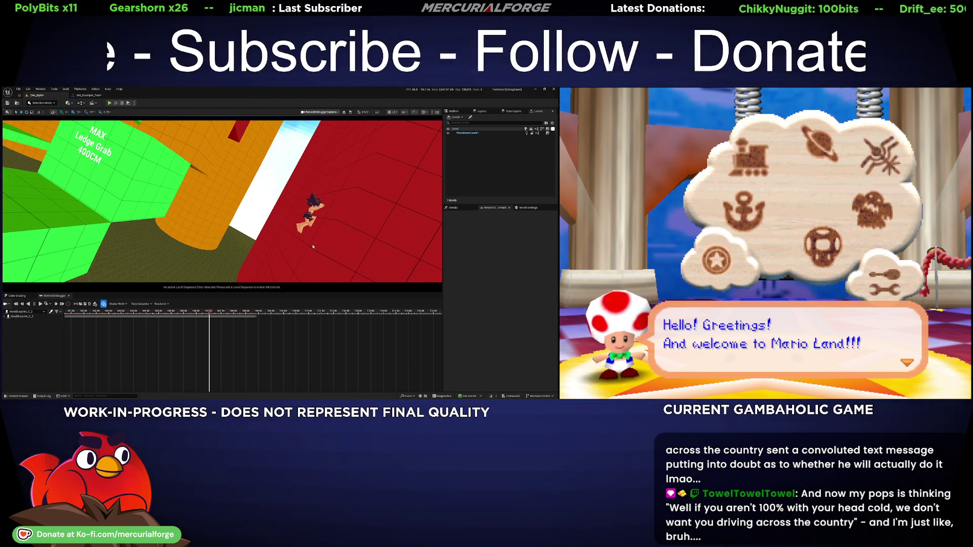
# View the paused climb from the free perspective camera with Alt+G, then return to the replay camera
pyautogui.hotkey('alt', 'g')
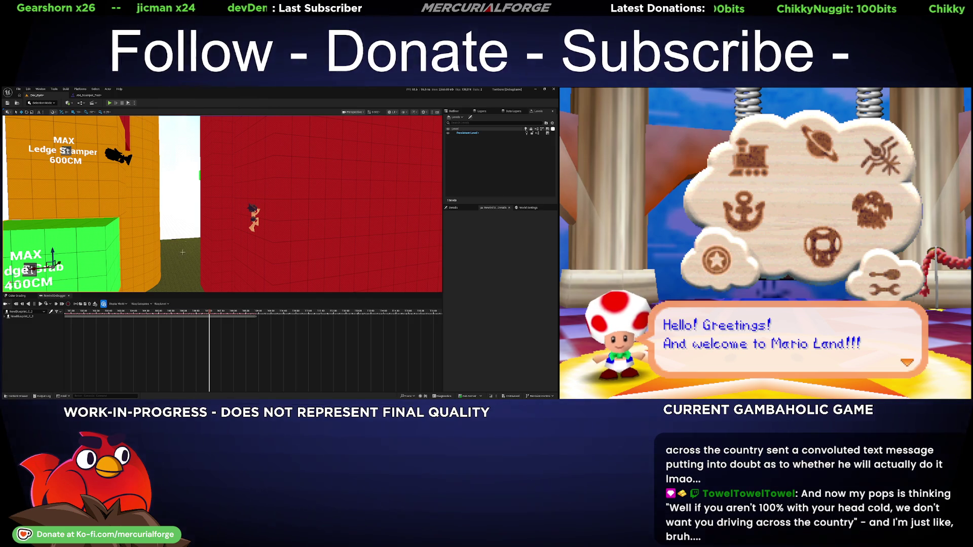
pyautogui.click(210, 314)
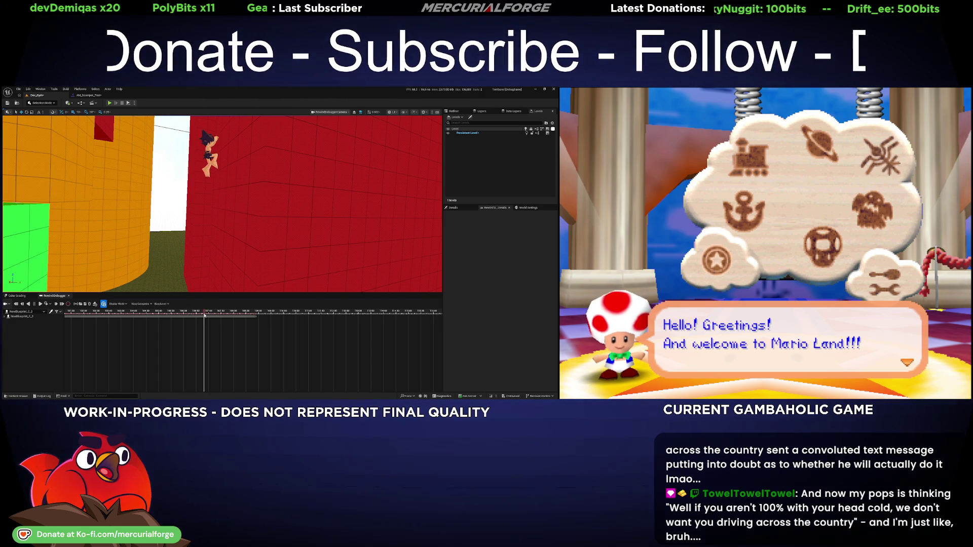
# Scrub the paused replay forward a few frames, then back to the character at the red wall's base
pyautogui.moveTo(205, 316); pyautogui.dragTo(212, 319)
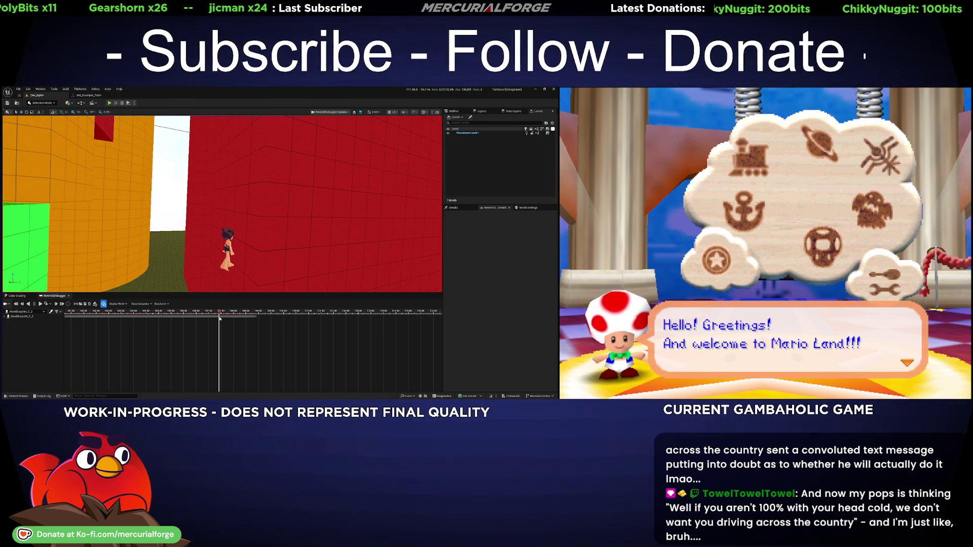
pyautogui.moveTo(218, 316)
pyautogui.mouseDown()
pyautogui.moveTo(205, 318)
pyautogui.moveTo(250, 316)
pyautogui.mouseUp()
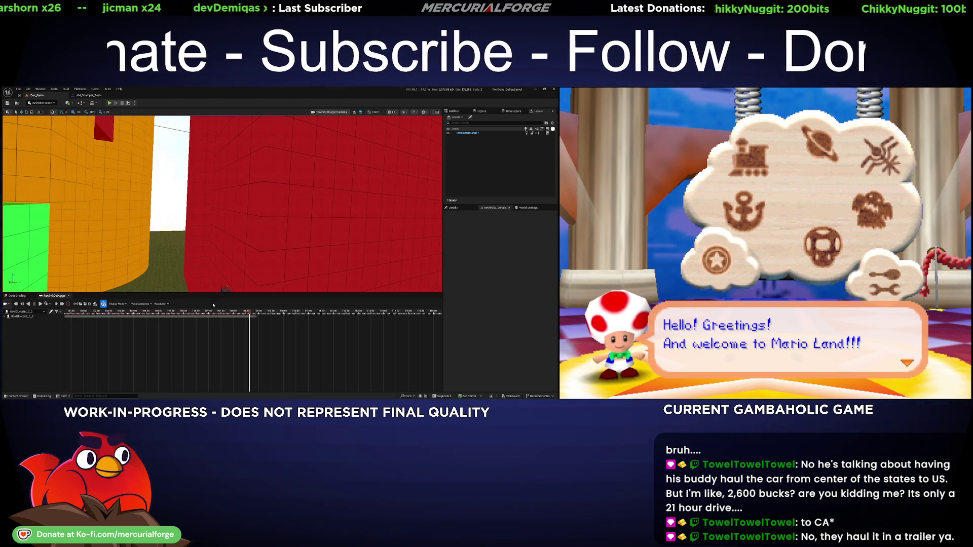
pyautogui.moveTo(250, 313)
pyautogui.mouseDown()
pyautogui.moveTo(198, 312)
pyautogui.moveTo(244, 306)
pyautogui.moveTo(197, 304)
pyautogui.moveTo(239, 301)
pyautogui.mouseUp()
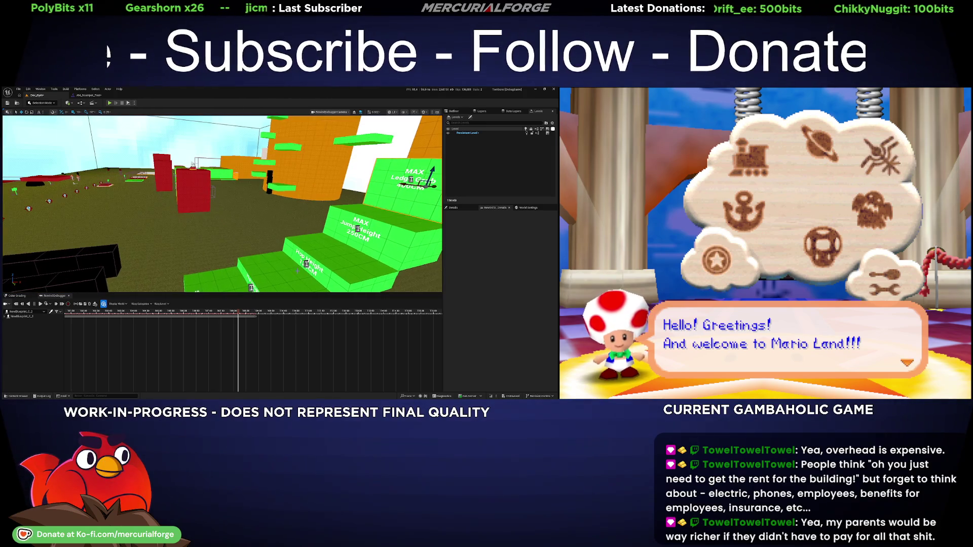
pyautogui.hotkey('alt', 'p')
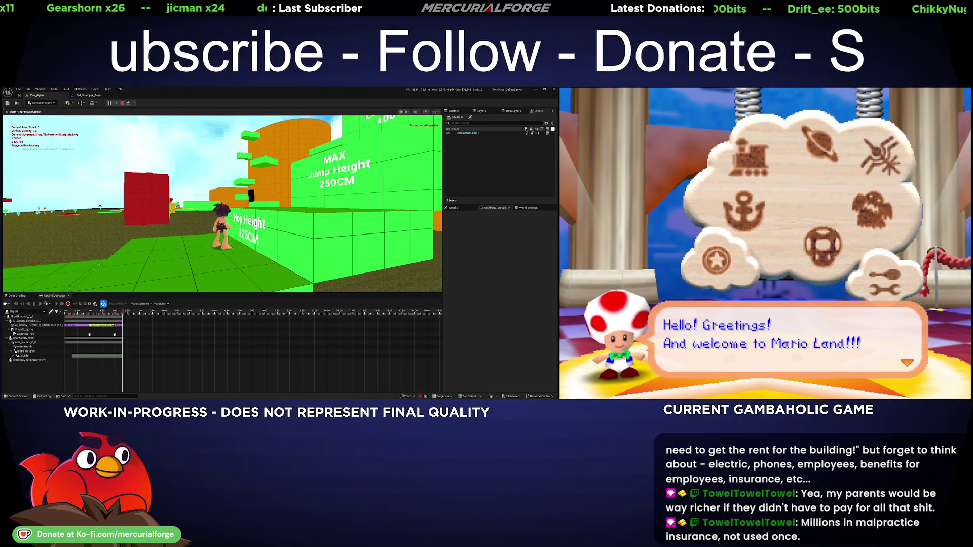
# End the play-test so the Rewind Debugger keeps the recorded session as tracks
pyautogui.press('Escape')
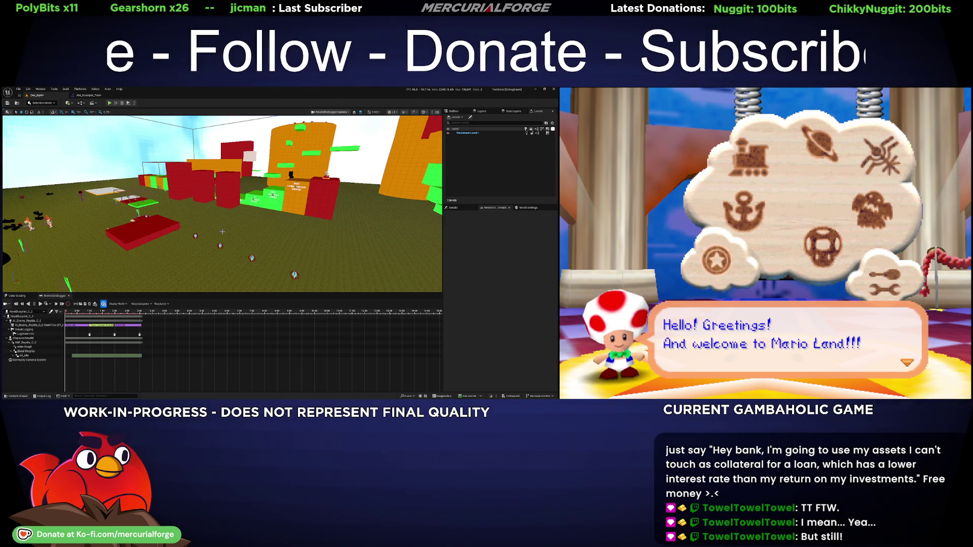
pyautogui.click(512, 254)
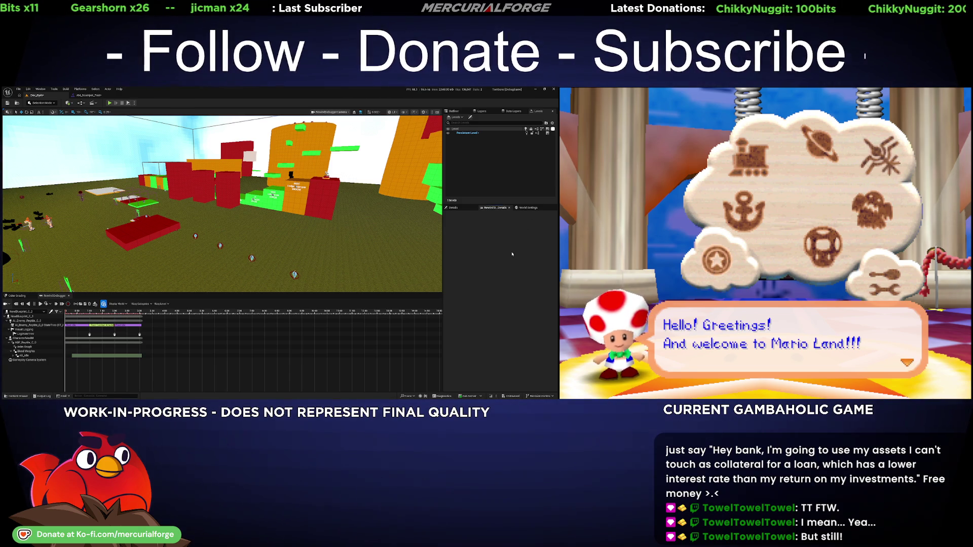